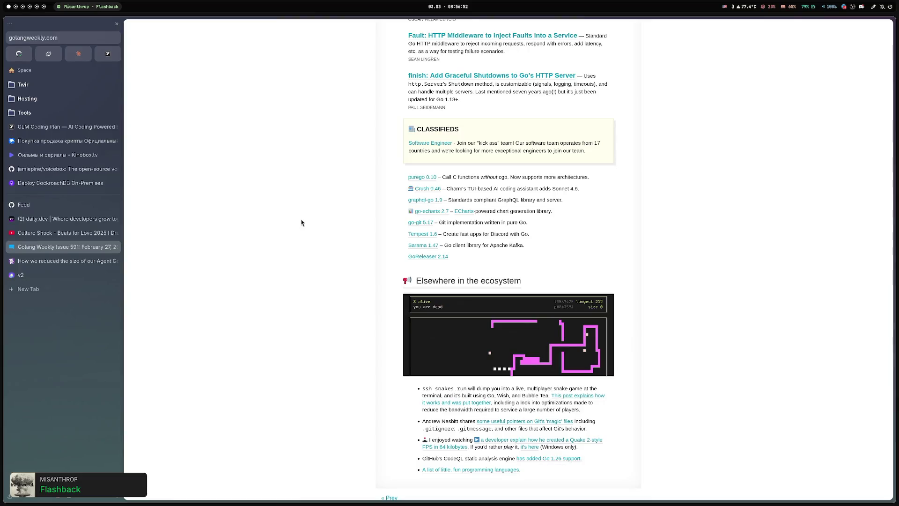
# Close the Golang Weekly Issue 591 tab and bring up the Datadog Go binaries article.
pyautogui.scroll(-1, 301, 222)
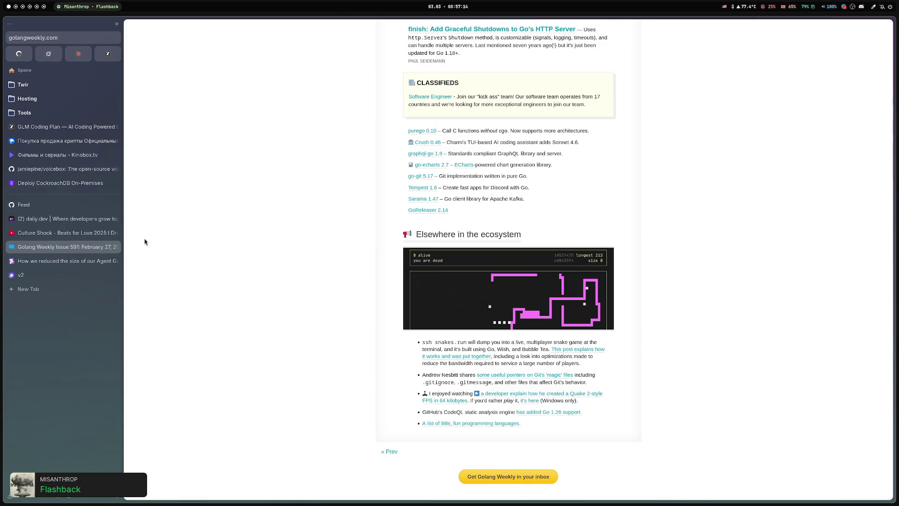
pyautogui.middleClick(58, 247)
pyautogui.click(59, 247)
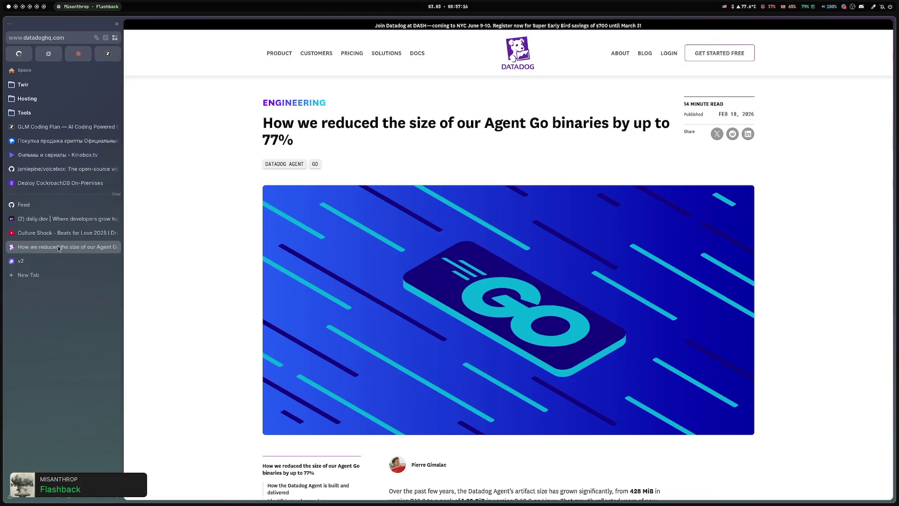
# Read the Datadog intro, highlighting the 1.22 GiB figure, down to the build-tags diagram.
pyautogui.scroll(-5, 243, 205)
pyautogui.scroll(-1, 233, 205)
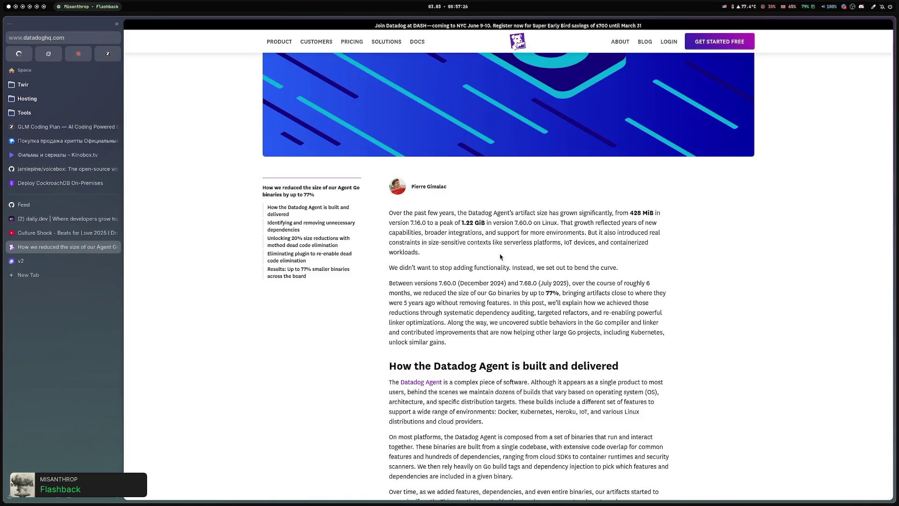
pyautogui.moveTo(462, 222); pyautogui.dragTo(486, 222)
pyautogui.scroll(-5, 487, 222)
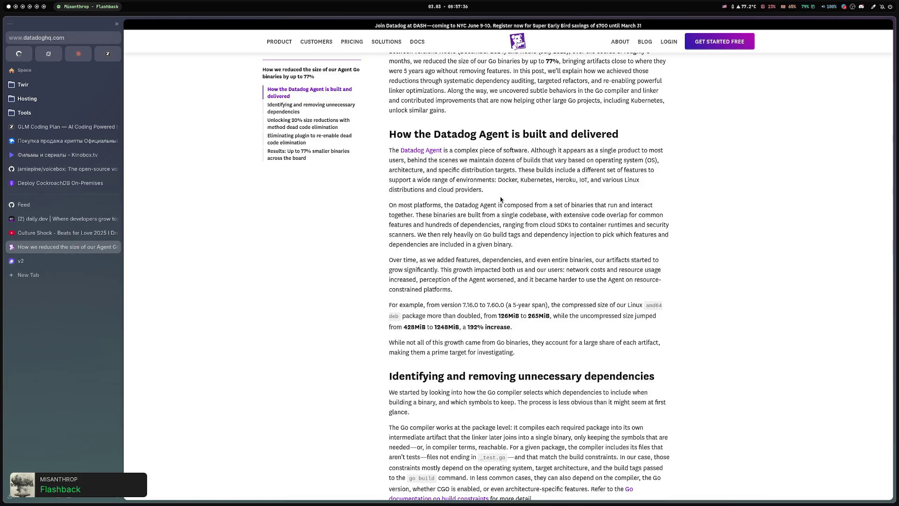
pyautogui.scroll(-1, 503, 202)
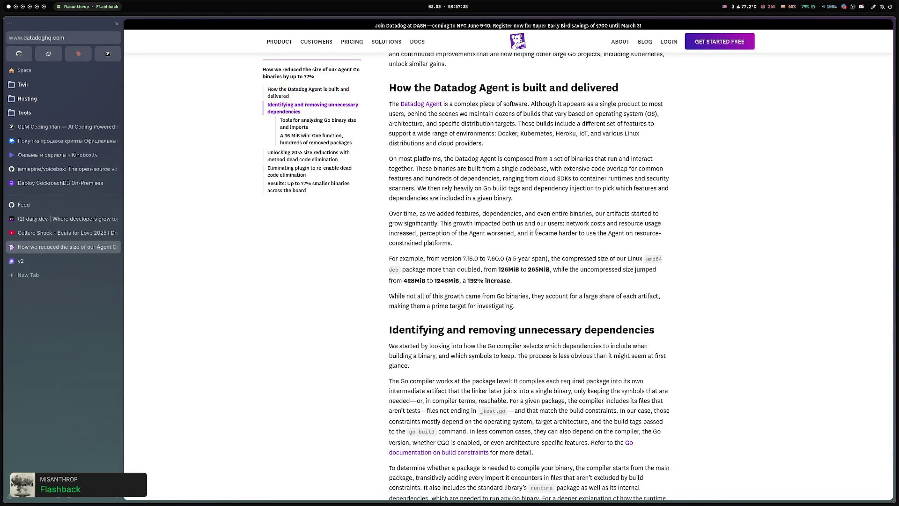
pyautogui.scroll(-1, 537, 232)
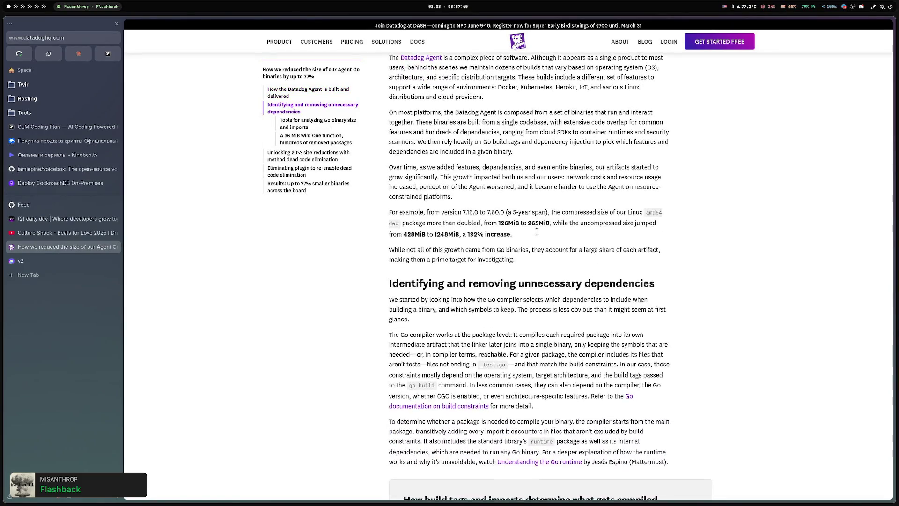
pyautogui.scroll(-1, 468, 246)
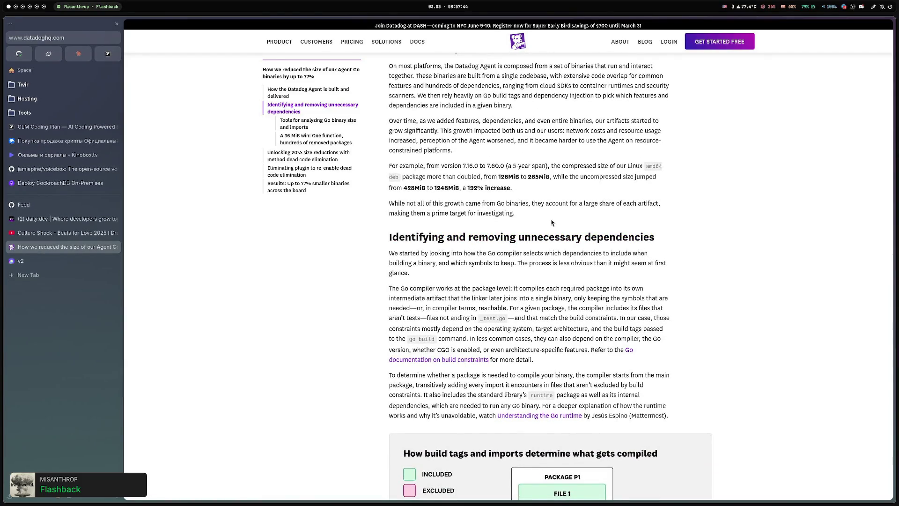
pyautogui.scroll(-4, 552, 222)
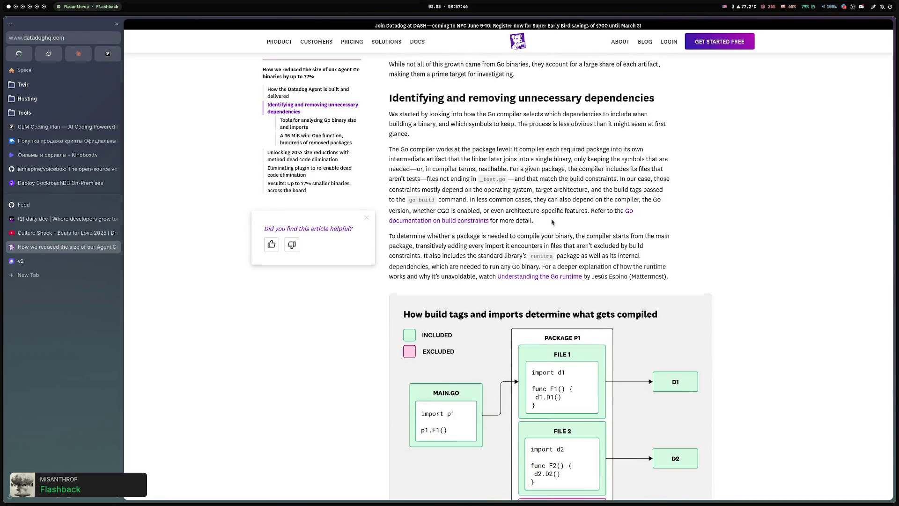
pyautogui.scroll(7, 550, 218)
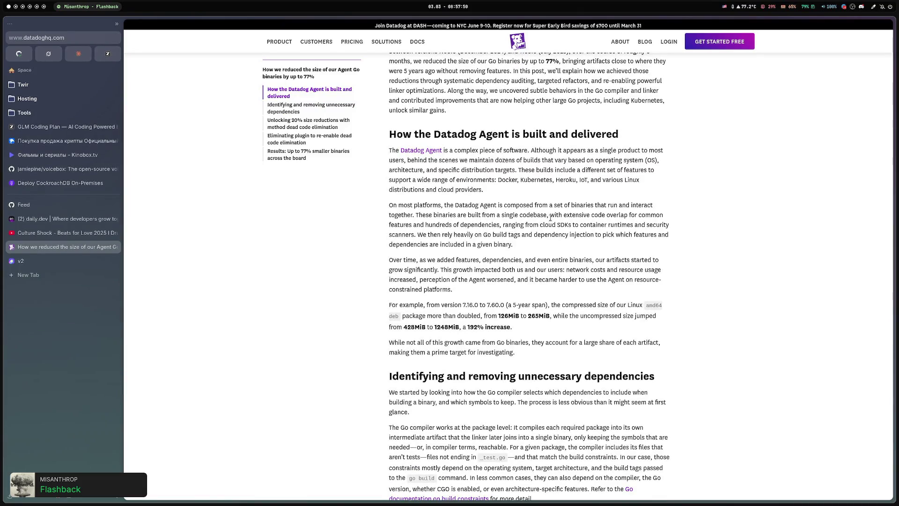
pyautogui.scroll(3, 550, 218)
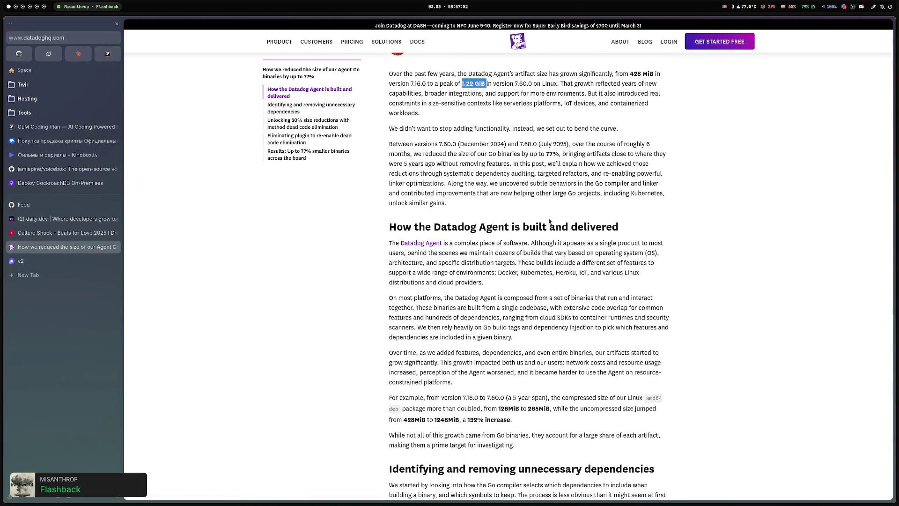
pyautogui.scroll(-4, 549, 219)
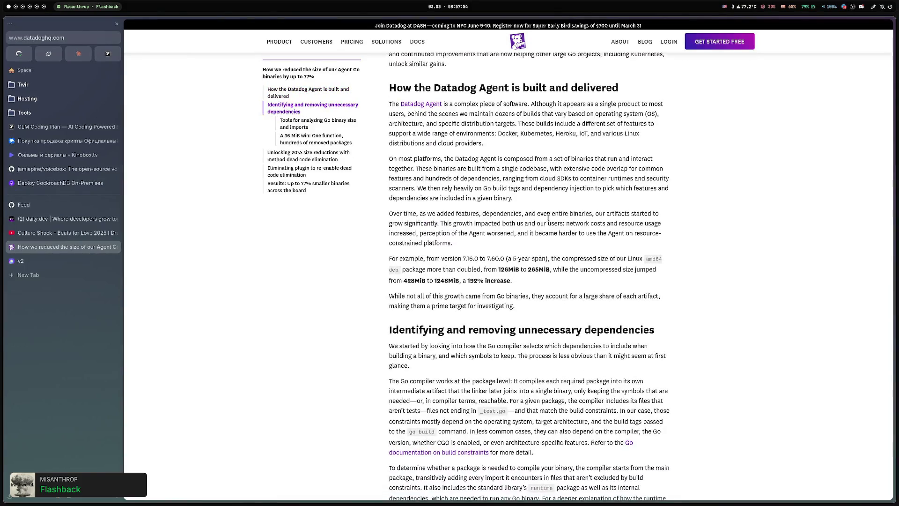
pyautogui.scroll(-4, 548, 218)
pyautogui.scroll(-2, 548, 218)
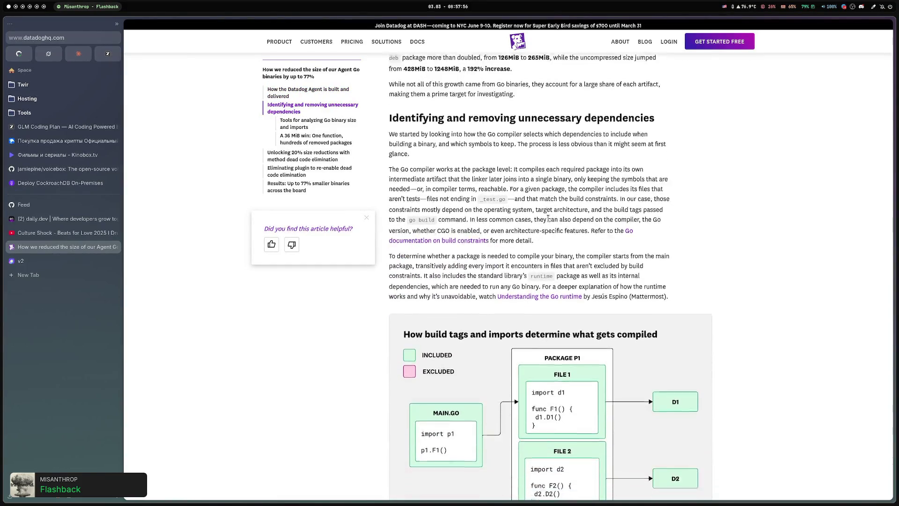
pyautogui.scroll(-3, 579, 187)
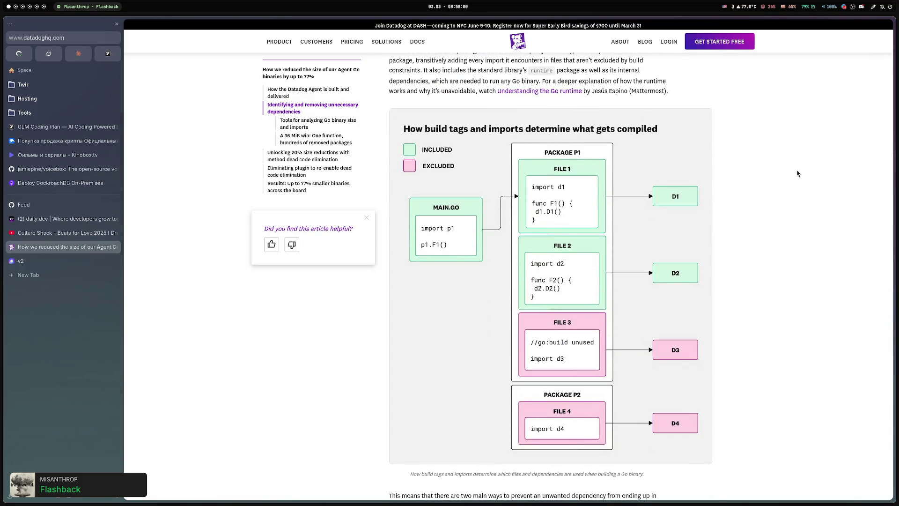
# Scroll past the go list, goda and go-size-analyzer examples to 'Unlocking 20% size reductions'.
pyautogui.scroll(-12, 799, 172)
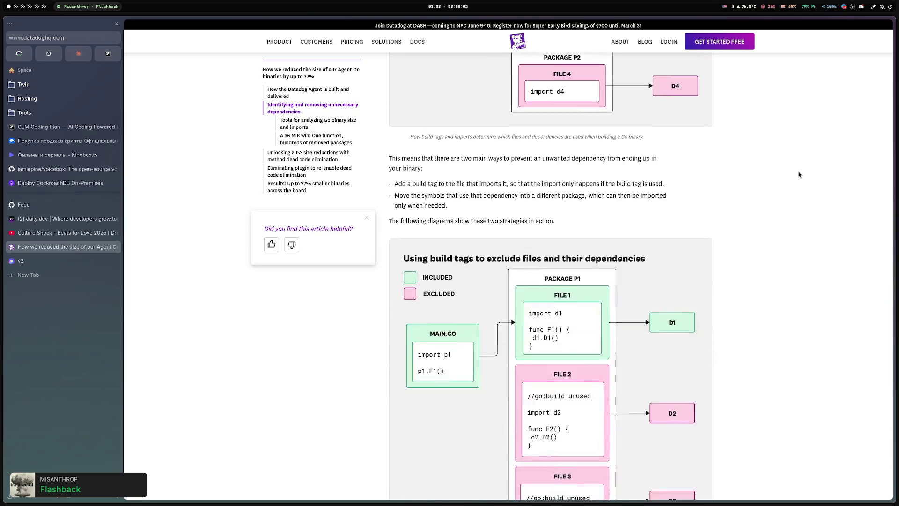
pyautogui.scroll(-8, 797, 175)
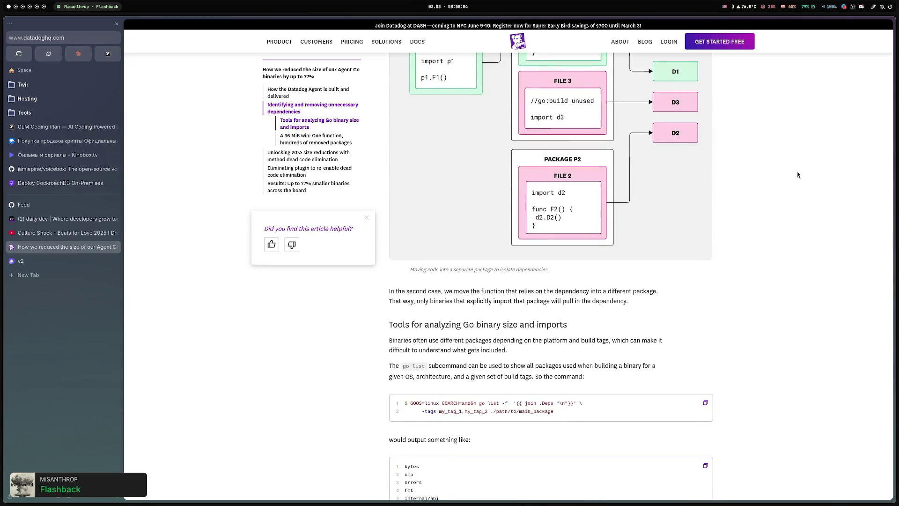
pyautogui.scroll(4, 798, 175)
pyautogui.scroll(-8, 798, 175)
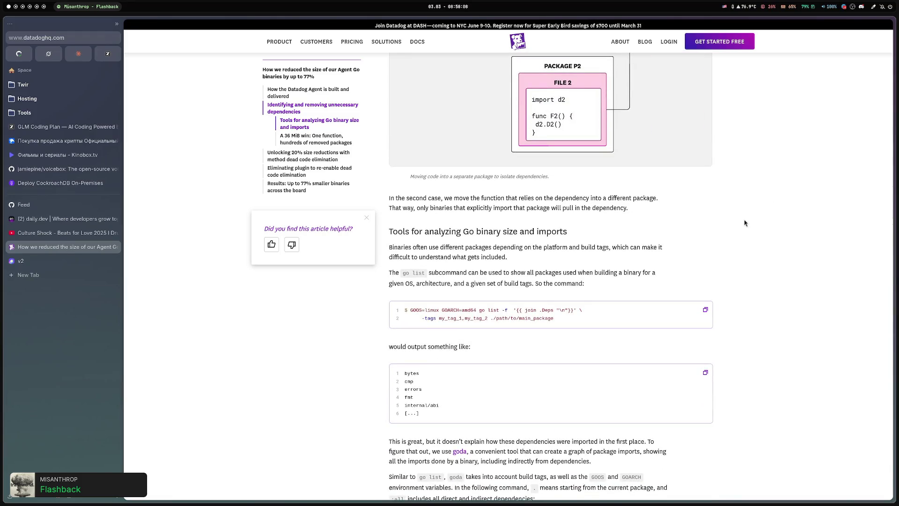
pyautogui.scroll(-3, 747, 223)
pyautogui.scroll(2, 736, 230)
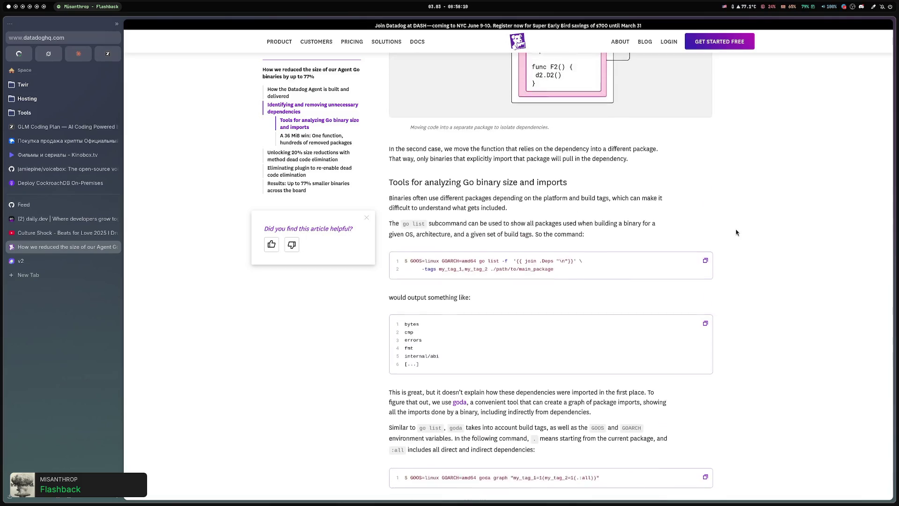
pyautogui.scroll(-1, 736, 230)
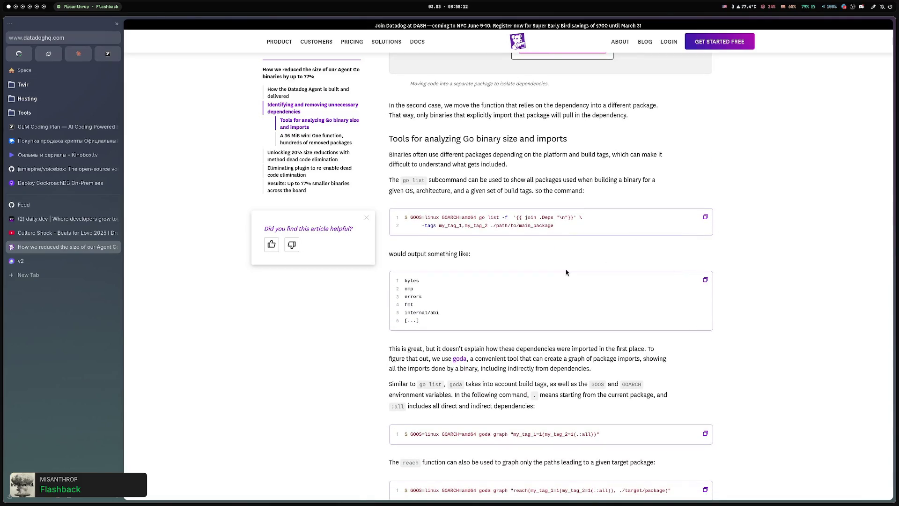
pyautogui.scroll(-3, 564, 269)
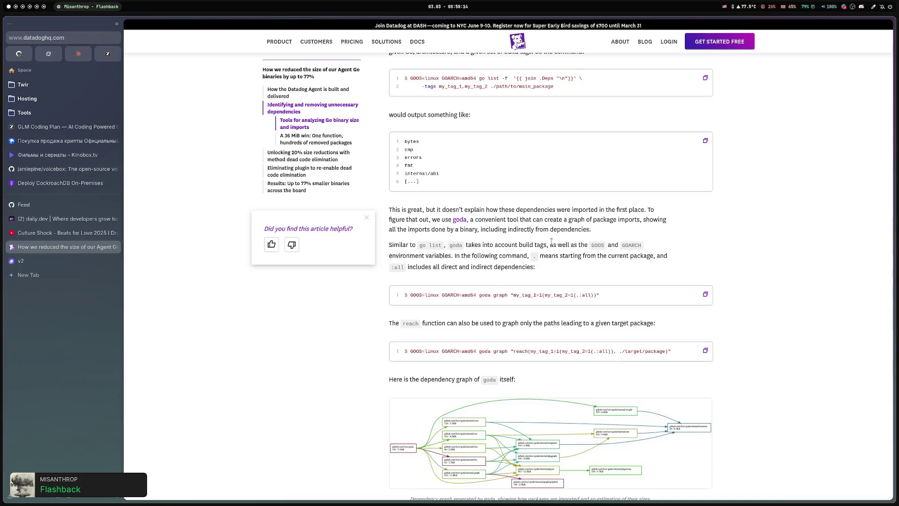
pyautogui.scroll(-1, 435, 290)
pyautogui.scroll(-1, 311, 316)
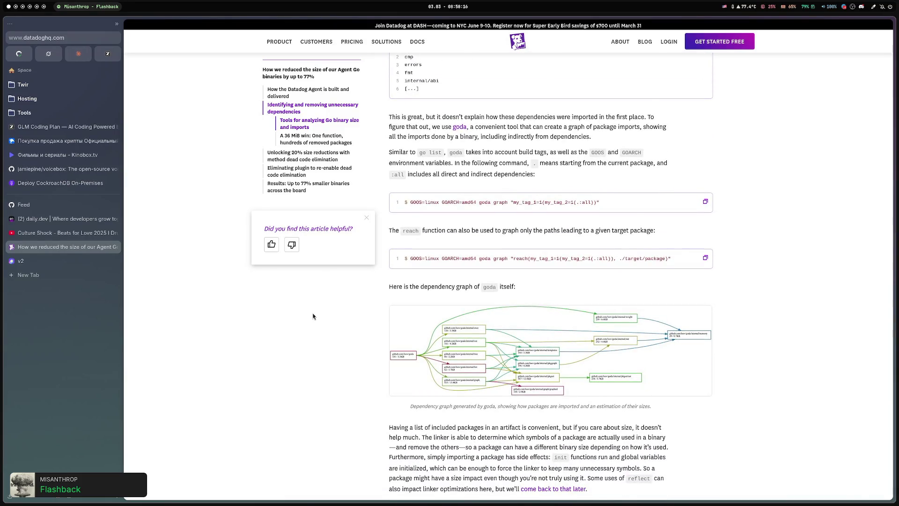
pyautogui.scroll(-1, 312, 317)
pyautogui.scroll(-2, 313, 312)
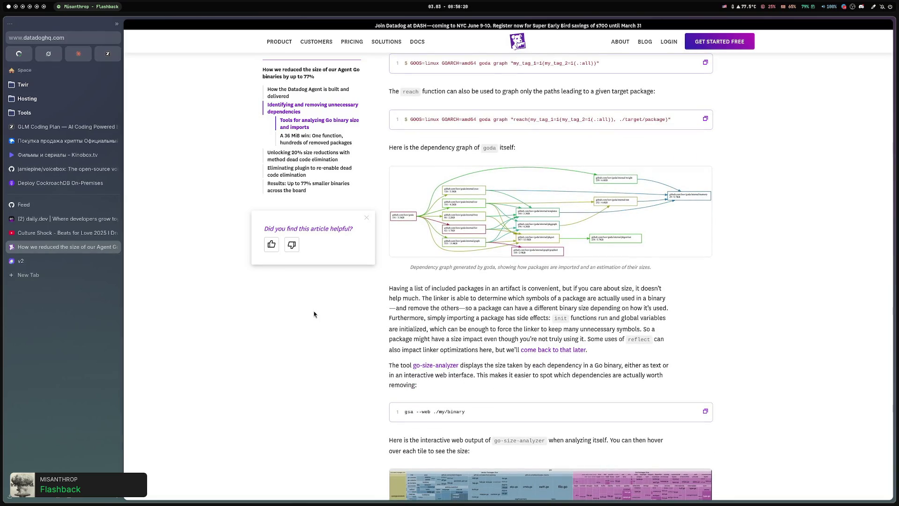
pyautogui.scroll(-5, 314, 315)
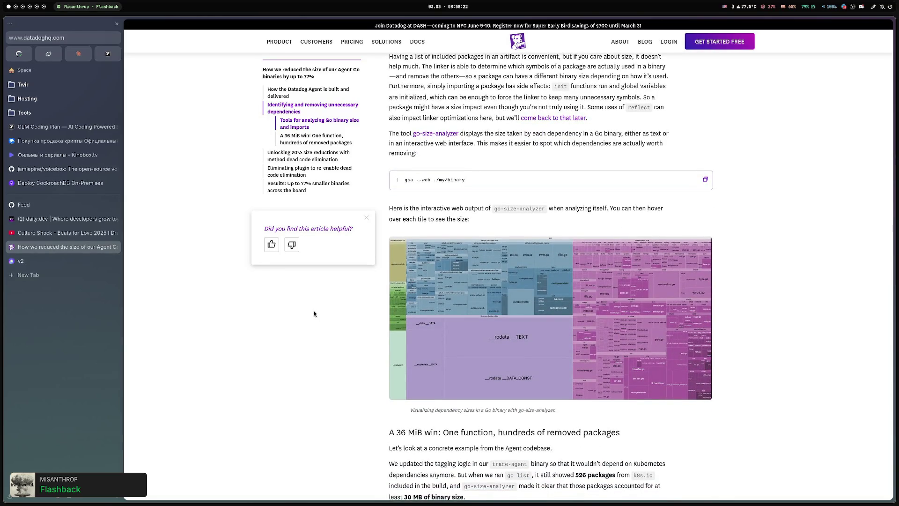
pyautogui.scroll(-5, 314, 314)
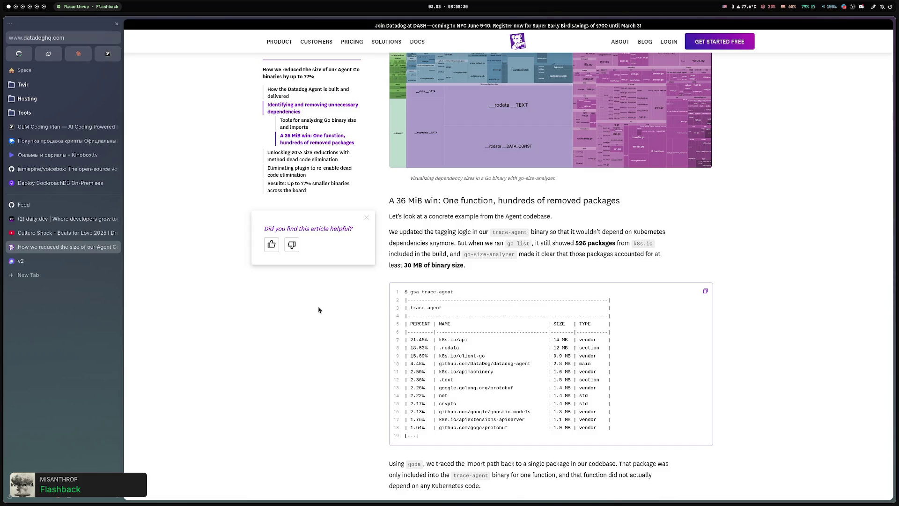
pyautogui.scroll(-1, 318, 310)
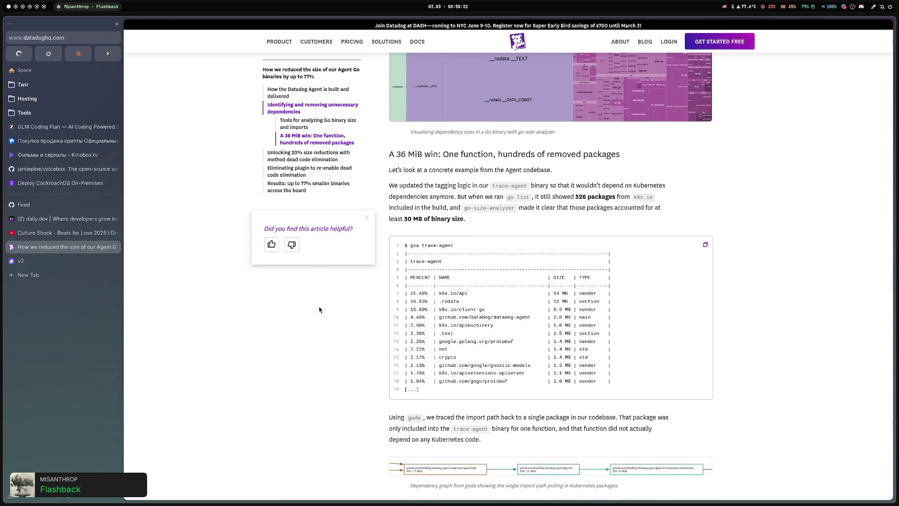
pyautogui.scroll(-8, 319, 310)
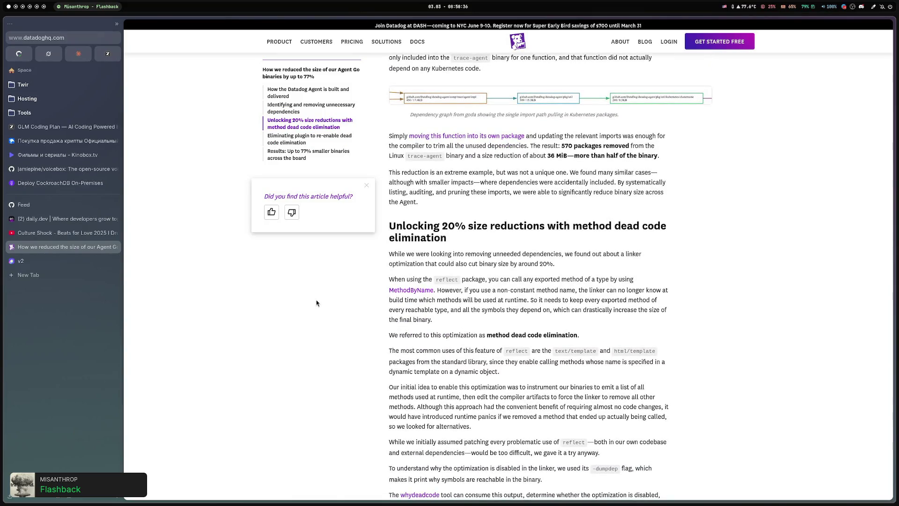
# Scroll through 'Eliminating plugin' to the Results chart of Agent Linux deb amd64 package sizes.
pyautogui.scroll(-4, 317, 303)
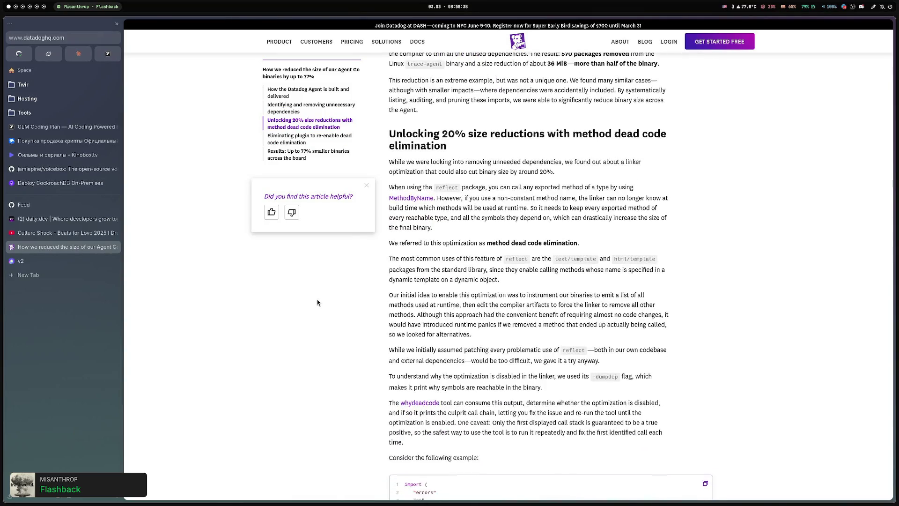
pyautogui.scroll(-2, 317, 303)
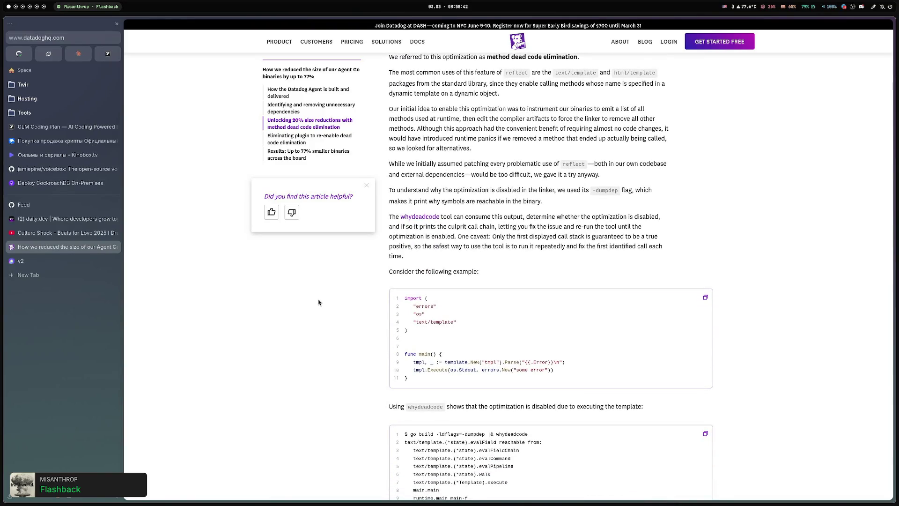
pyautogui.scroll(-8, 318, 302)
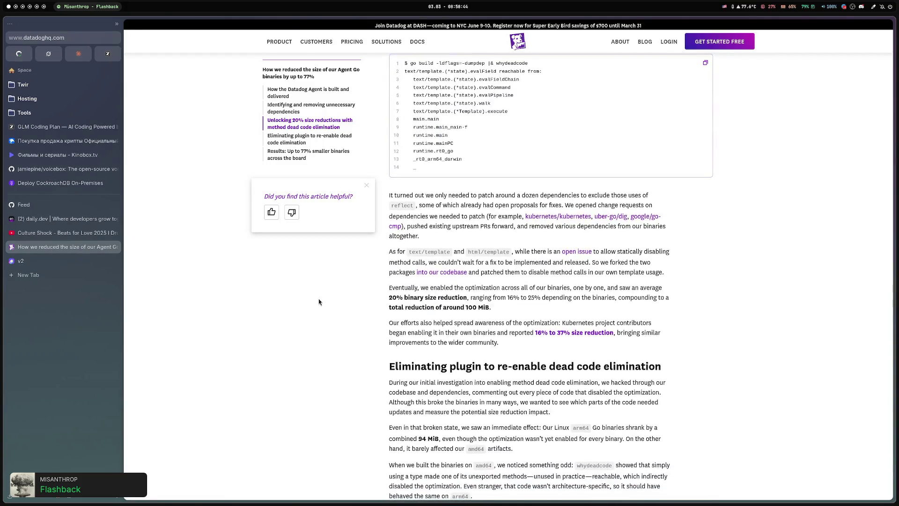
pyautogui.scroll(-2, 319, 301)
pyautogui.scroll(-3, 319, 301)
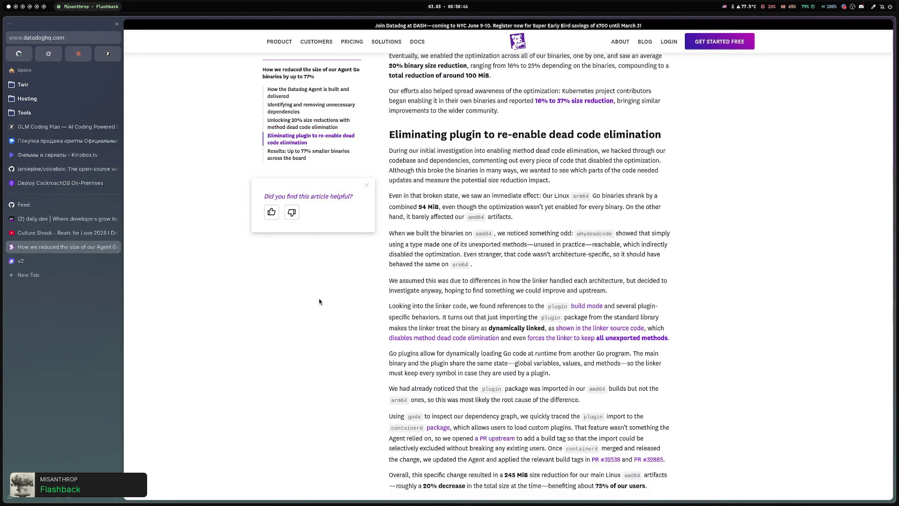
pyautogui.scroll(-4, 319, 301)
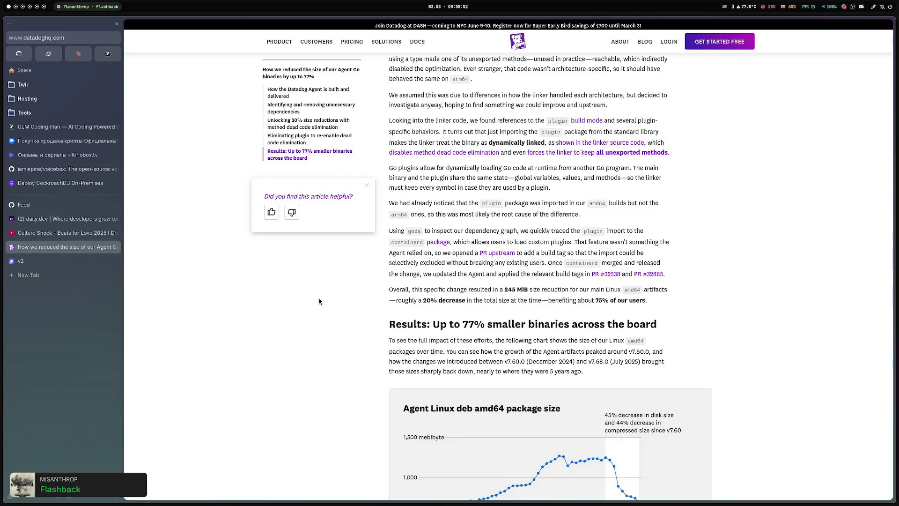
pyautogui.scroll(-5, 319, 301)
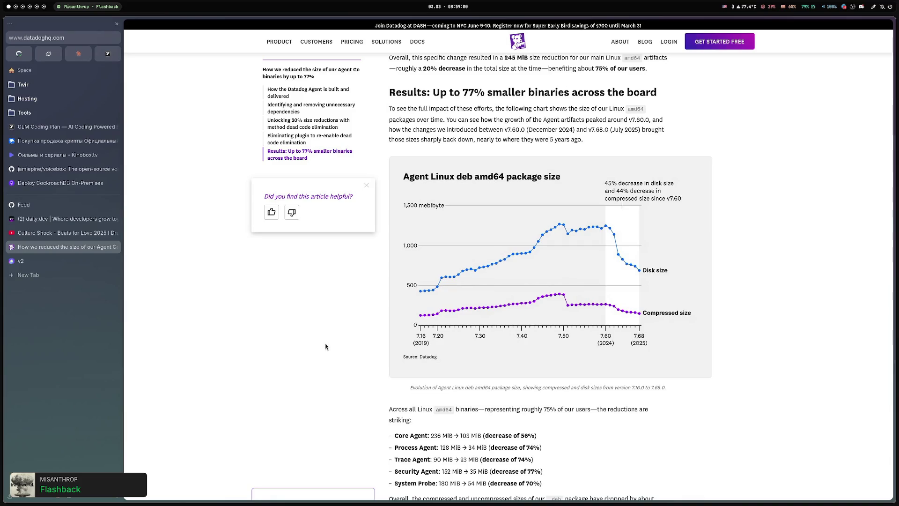
# Highlight the Process Agent size figures and the size-reduction list with its chart caption.
pyautogui.scroll(-3, 326, 346)
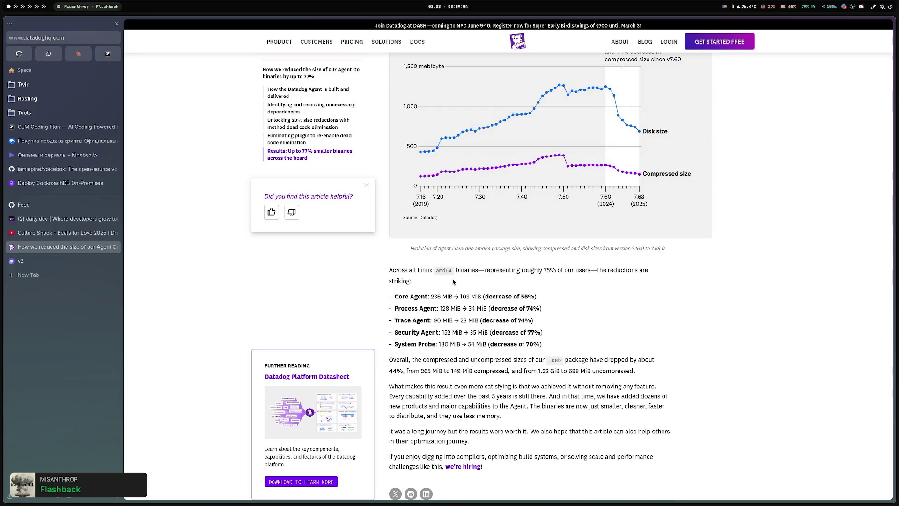
pyautogui.moveTo(441, 307); pyautogui.dragTo(468, 308)
pyautogui.click(459, 307)
pyautogui.moveTo(401, 305)
pyautogui.mouseDown()
pyautogui.moveTo(558, 342)
pyautogui.moveTo(384, 234)
pyautogui.mouseUp()
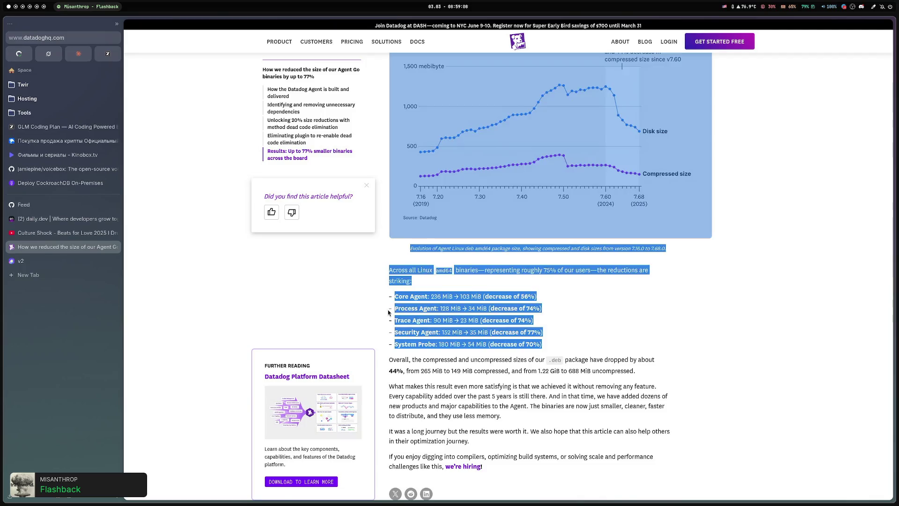
pyautogui.click(381, 299)
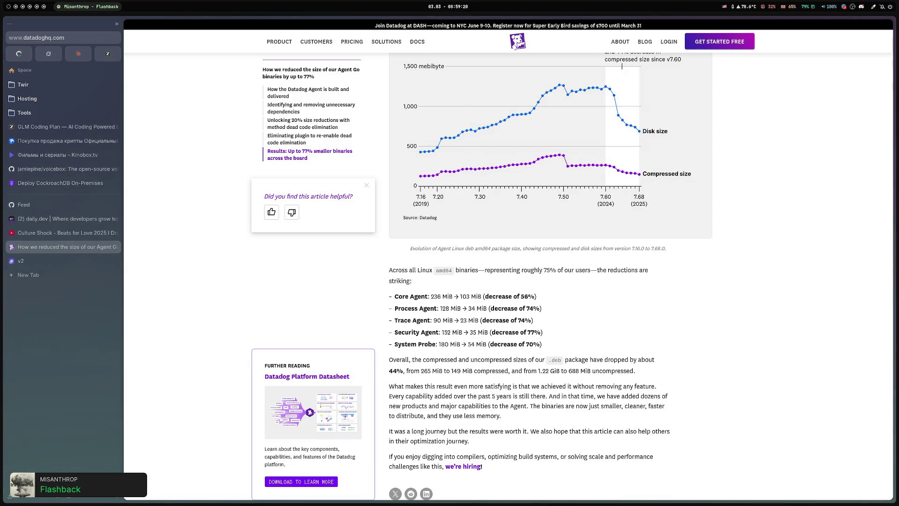
# Finish the Datadog article, return to its top, and close the tab.
pyautogui.scroll(-2, 536, 294)
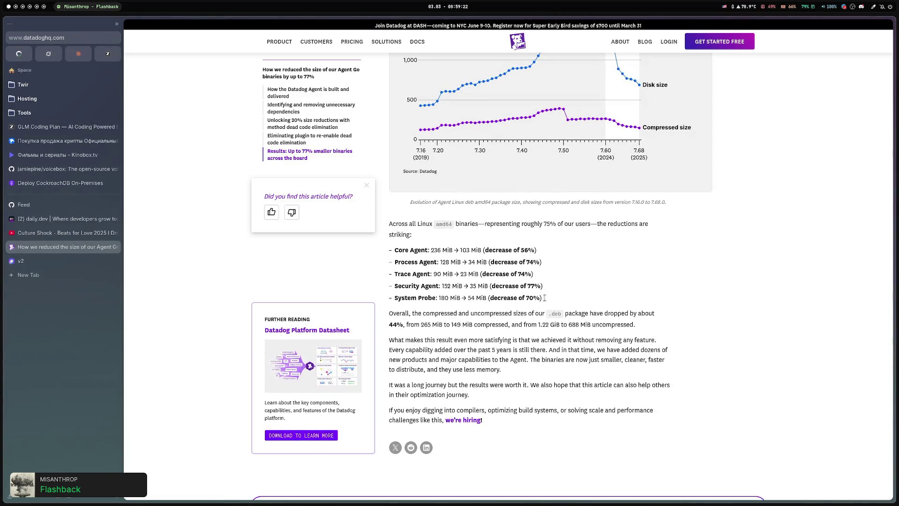
pyautogui.scroll(-6, 729, 324)
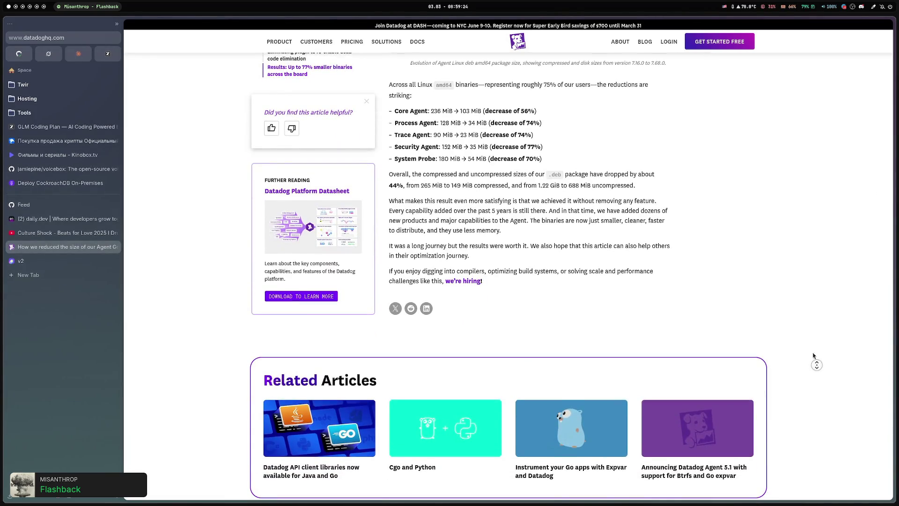
pyautogui.click(816, 365)
pyautogui.scroll(-8, 768, 252)
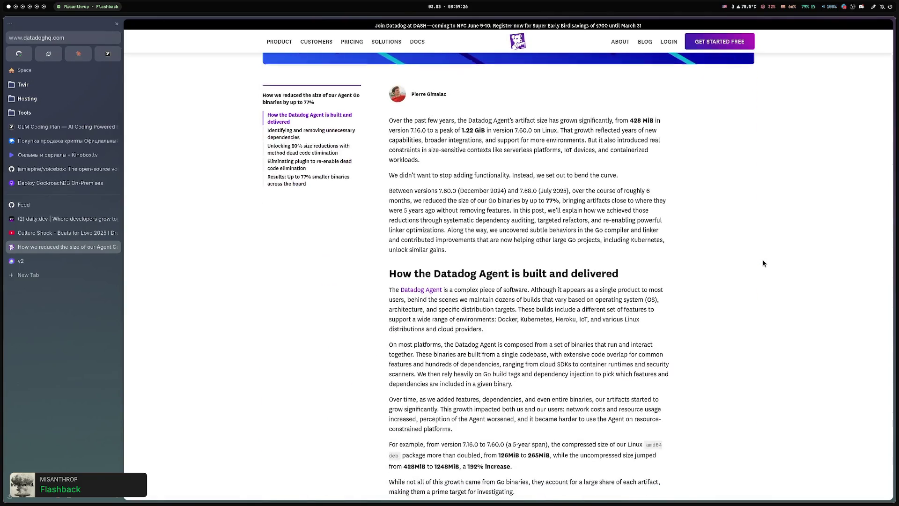
pyautogui.scroll(-1, 762, 263)
pyautogui.scroll(3, 681, 274)
pyautogui.scroll(-2, 680, 275)
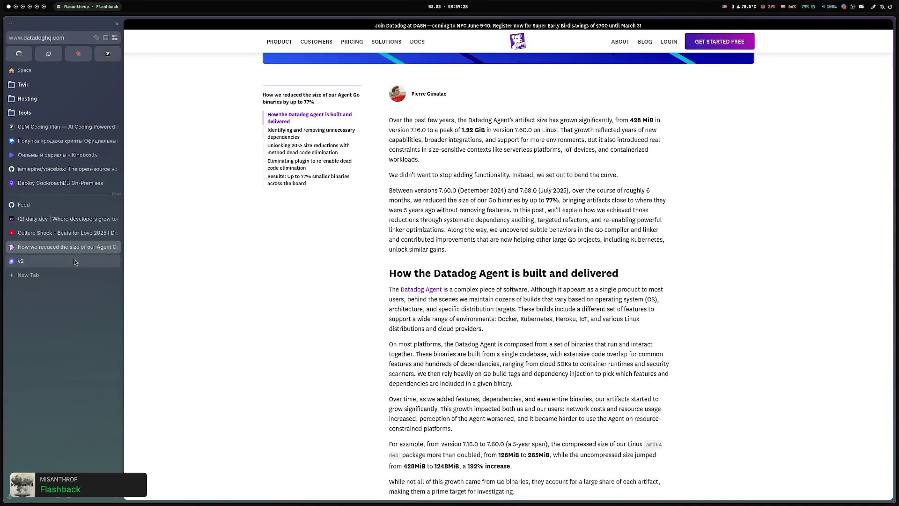
pyautogui.hotkey('ctrl', 'w')
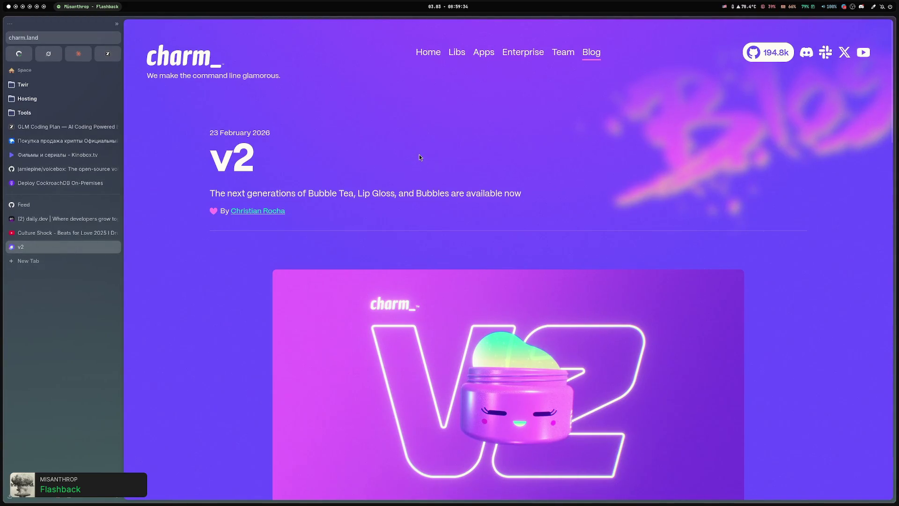
# Highlight the charm.land v2 headline, the 'We make the command line glamorous' tagline and post title.
pyautogui.moveTo(554, 202); pyautogui.dragTo(263, 193)
pyautogui.click(601, 195)
pyautogui.tripleClick(166, 55)
pyautogui.moveTo(206, 130)
pyautogui.mouseDown()
pyautogui.moveTo(574, 202)
pyautogui.moveTo(187, 127)
pyautogui.moveTo(575, 197)
pyautogui.mouseUp()
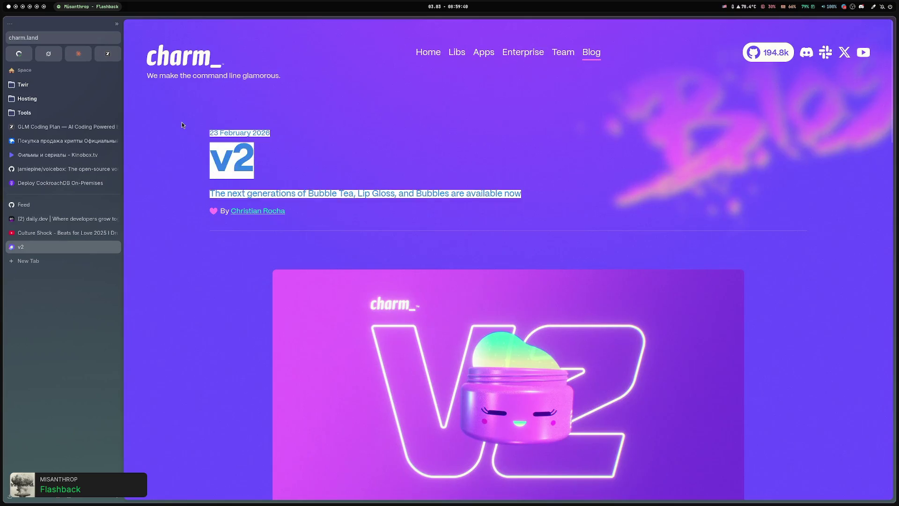
pyautogui.click(186, 123)
# Read on, highlighting the AI-agents, Cursed Renderer and 'v2 also reaches deeper' passages.
pyautogui.scroll(-8, 443, 161)
pyautogui.scroll(-8, 222, 197)
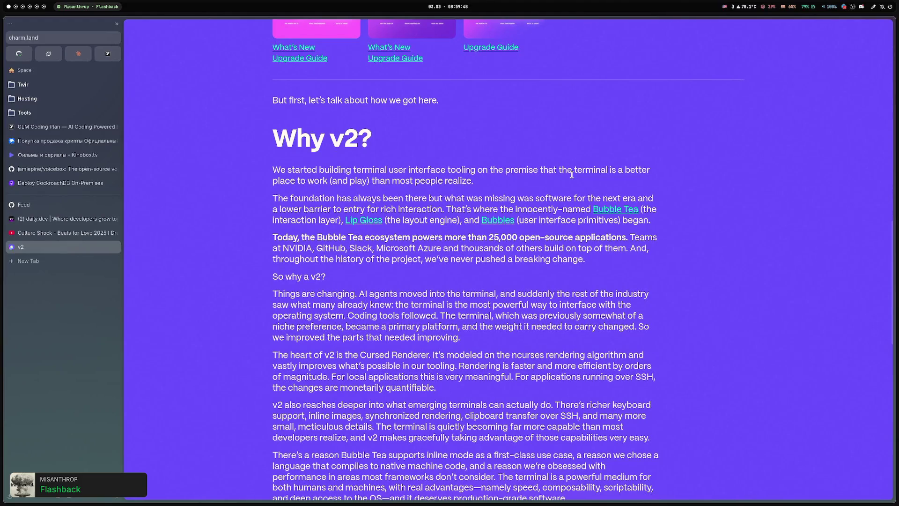
pyautogui.scroll(-2, 215, 202)
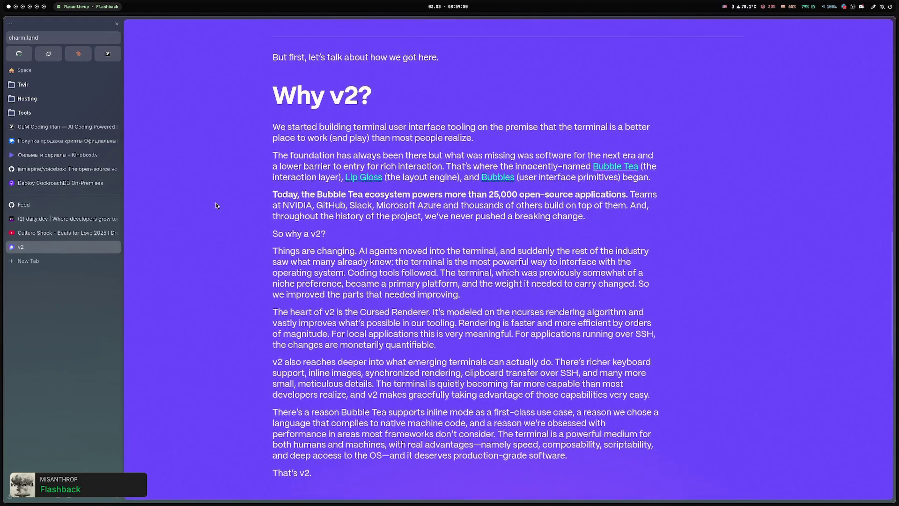
pyautogui.scroll(-5, 213, 199)
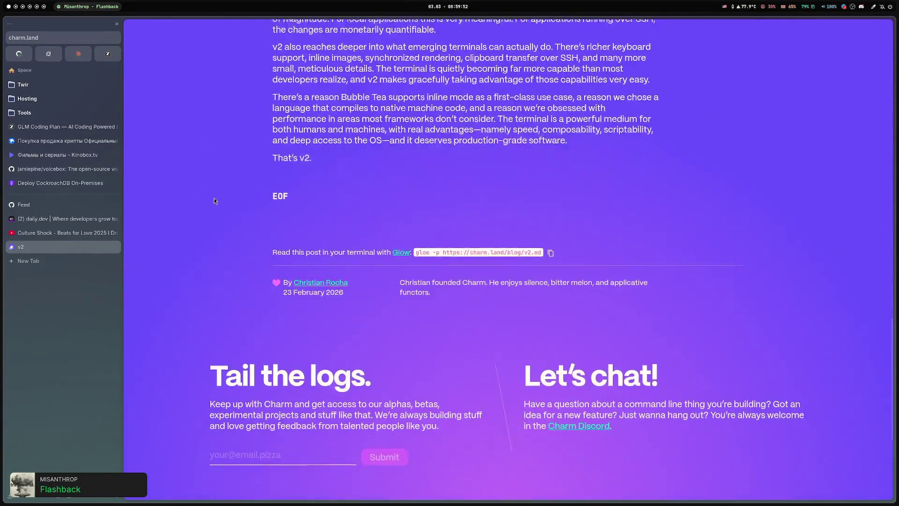
pyautogui.scroll(5, 214, 199)
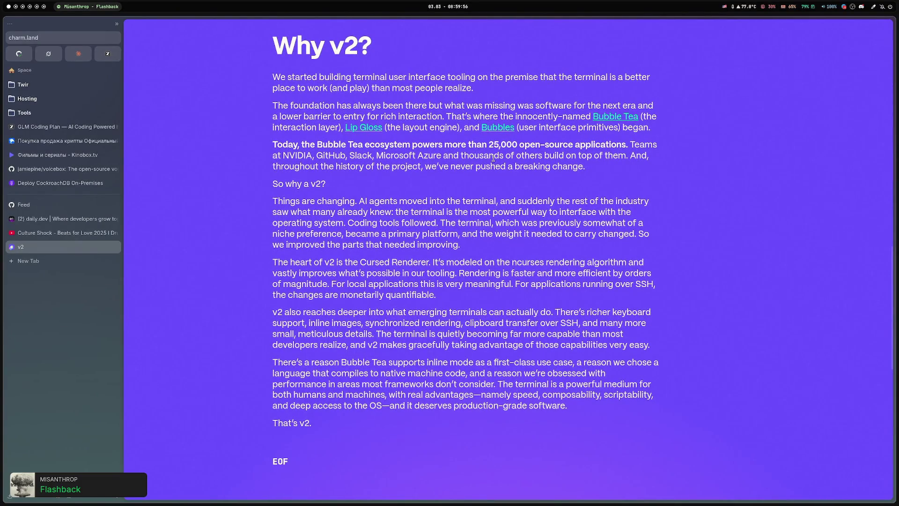
pyautogui.moveTo(455, 202)
pyautogui.mouseDown()
pyautogui.moveTo(642, 202)
pyautogui.moveTo(295, 202)
pyautogui.moveTo(318, 213)
pyautogui.moveTo(523, 213)
pyautogui.mouseUp()
pyautogui.moveTo(288, 262)
pyautogui.mouseDown()
pyautogui.moveTo(514, 274)
pyautogui.moveTo(541, 288)
pyautogui.mouseUp()
pyautogui.click(543, 290)
pyautogui.scroll(-2, 540, 286)
pyautogui.moveTo(343, 220); pyautogui.dragTo(632, 295)
pyautogui.click(634, 300)
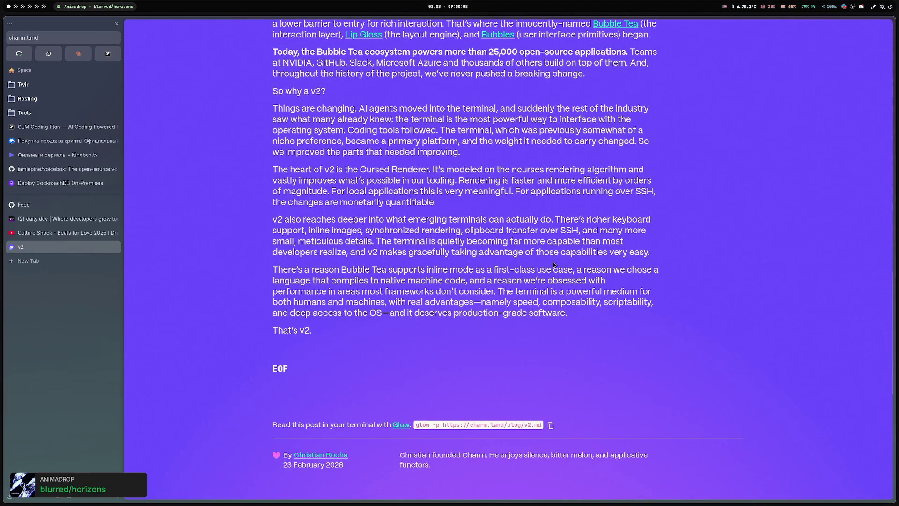
pyautogui.moveTo(274, 220); pyautogui.dragTo(715, 262)
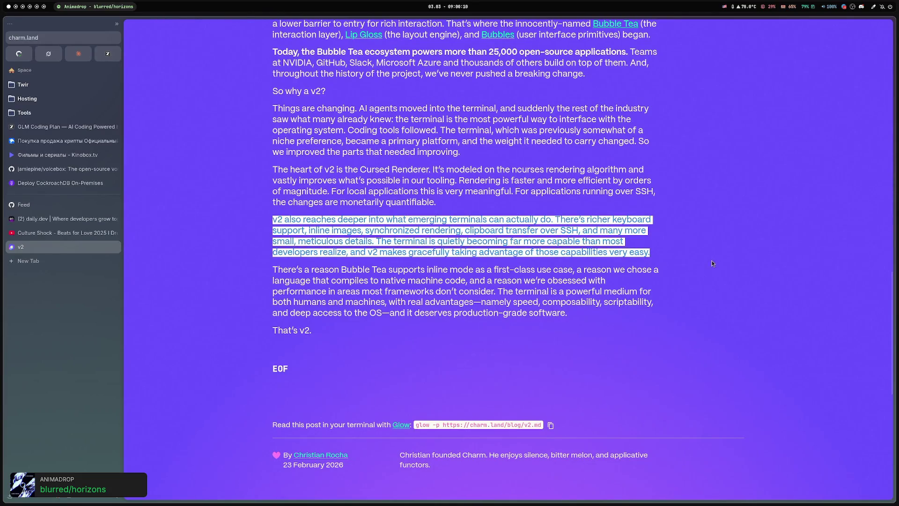
# Open the Bubble Tea 'What's New' link in a background tab.
pyautogui.scroll(3, 712, 263)
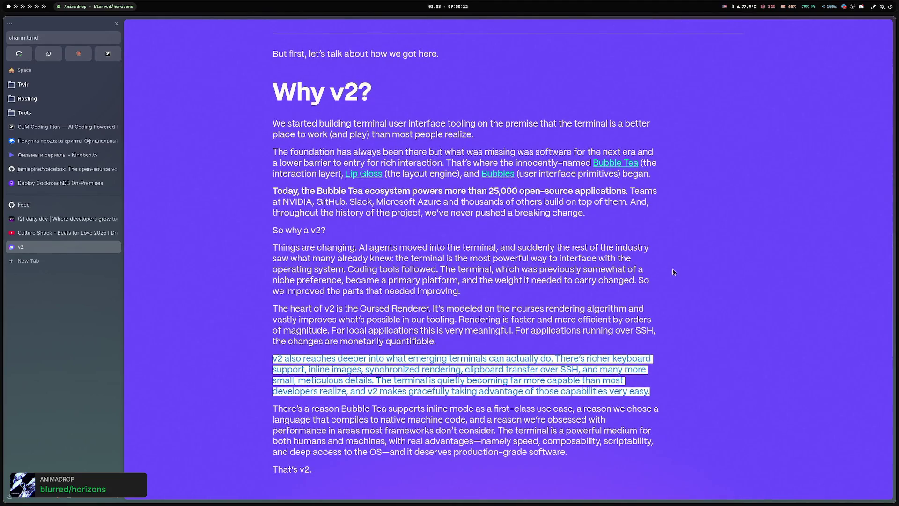
pyautogui.scroll(4, 673, 271)
pyautogui.scroll(4, 673, 271)
pyautogui.scroll(-9, 672, 271)
pyautogui.scroll(3, 670, 268)
pyautogui.scroll(4, 656, 267)
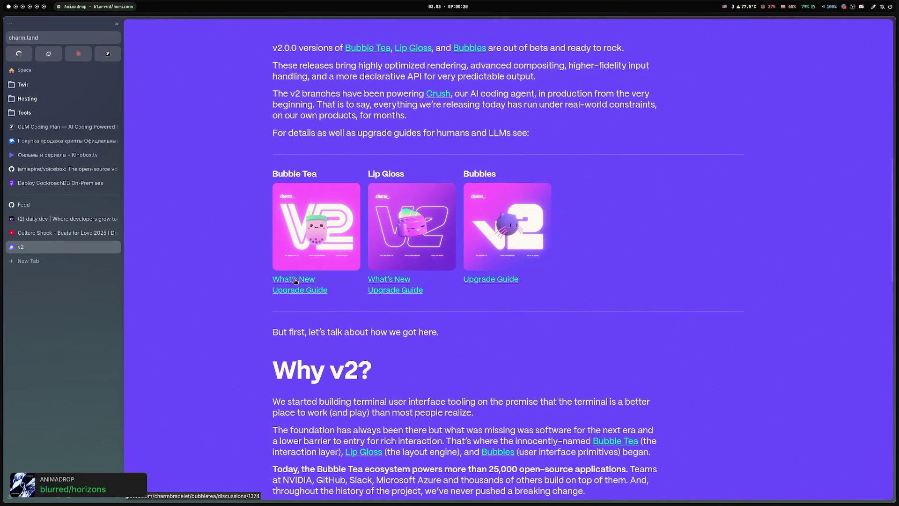
pyautogui.middleClick(295, 280)
# Read the terminal capabilities paragraph to the post's end, then switch to the What's New discussion.
pyautogui.scroll(-7, 200, 251)
pyautogui.scroll(-2, 208, 247)
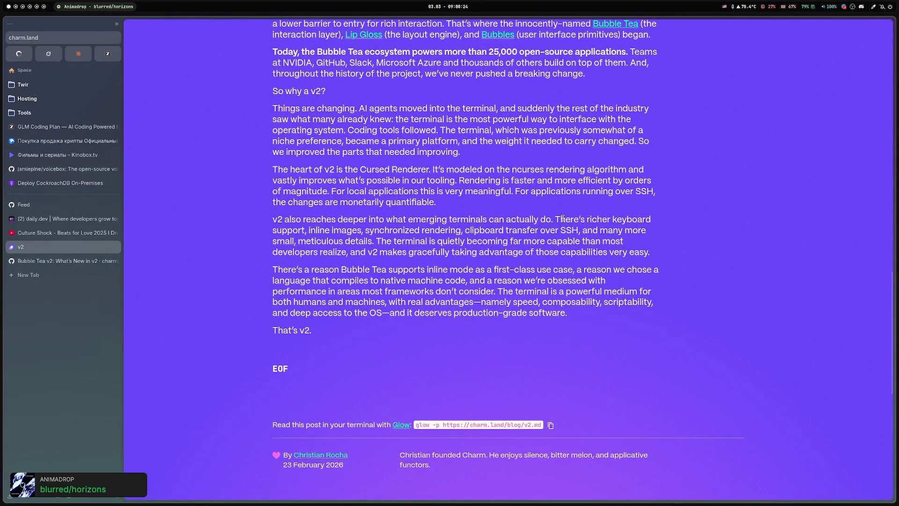
pyautogui.moveTo(559, 220)
pyautogui.mouseDown()
pyautogui.moveTo(586, 220)
pyautogui.moveTo(290, 241)
pyautogui.moveTo(318, 230)
pyautogui.moveTo(584, 234)
pyautogui.moveTo(302, 250)
pyautogui.moveTo(370, 241)
pyautogui.moveTo(345, 240)
pyautogui.mouseUp()
pyautogui.click(378, 229)
pyautogui.click(318, 241)
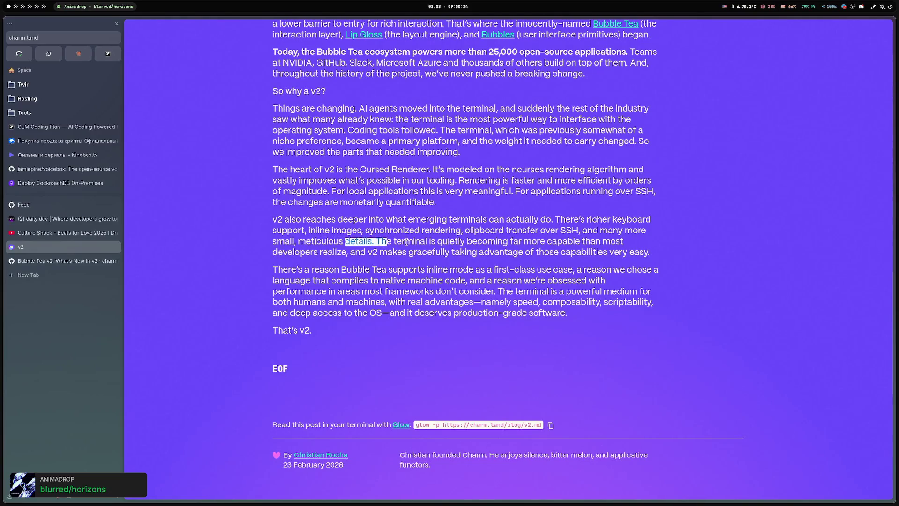
pyautogui.click(70, 261)
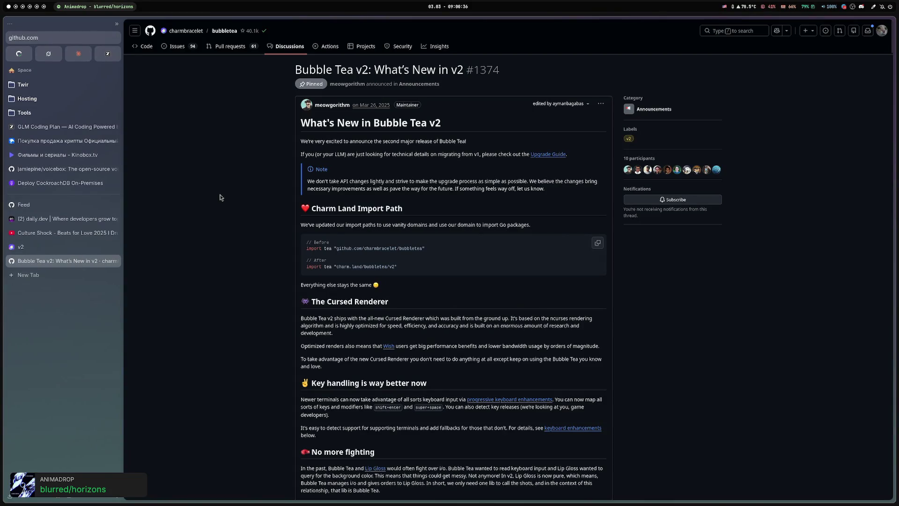
# Scroll down through the Bubble Tea v2 What's New discussion.
pyautogui.scroll(-2, 224, 185)
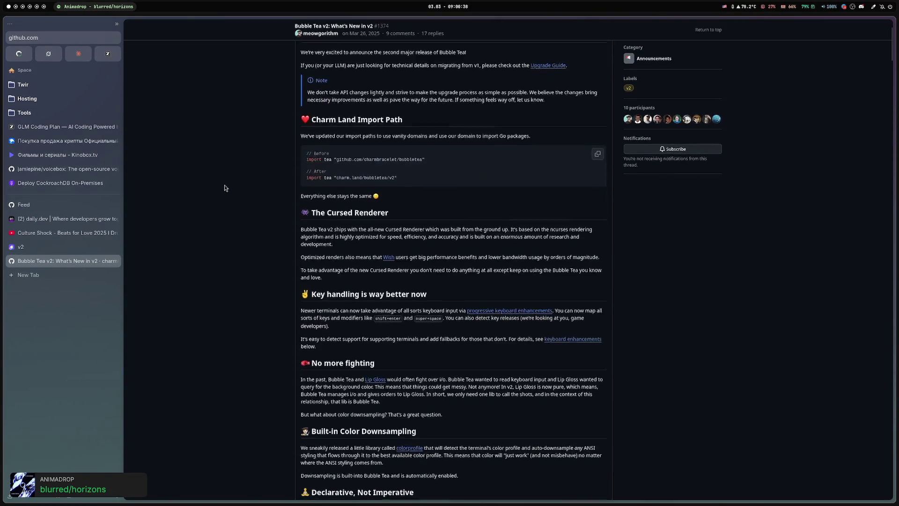
pyautogui.scroll(-4, 224, 185)
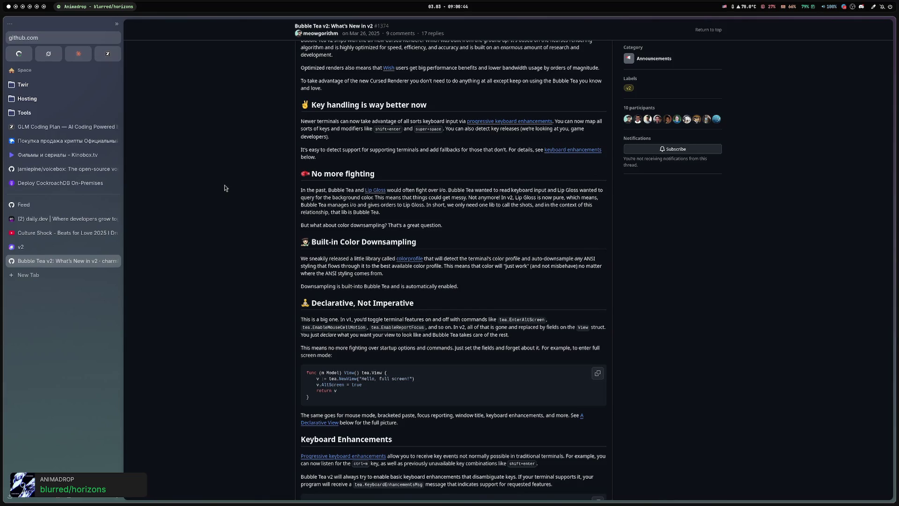
pyautogui.scroll(-1, 231, 189)
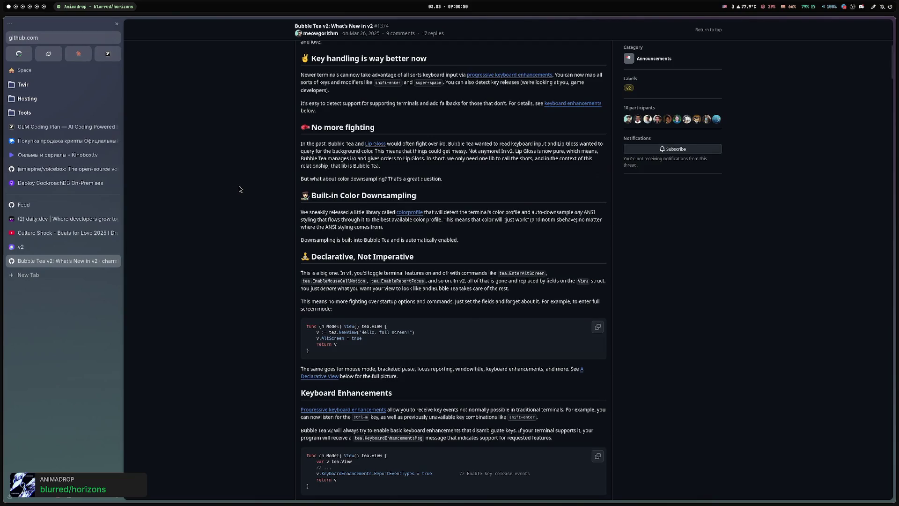
pyautogui.scroll(-2, 240, 189)
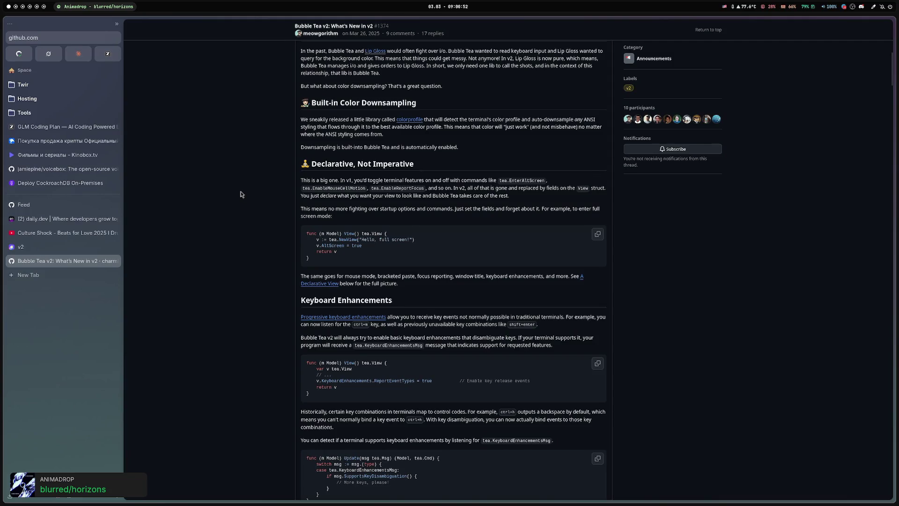
pyautogui.scroll(-2, 240, 191)
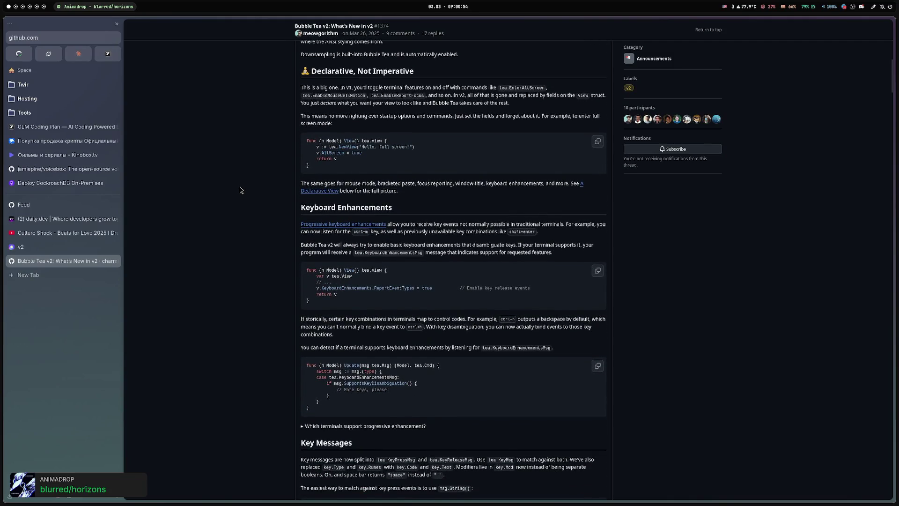
pyautogui.scroll(-2, 240, 190)
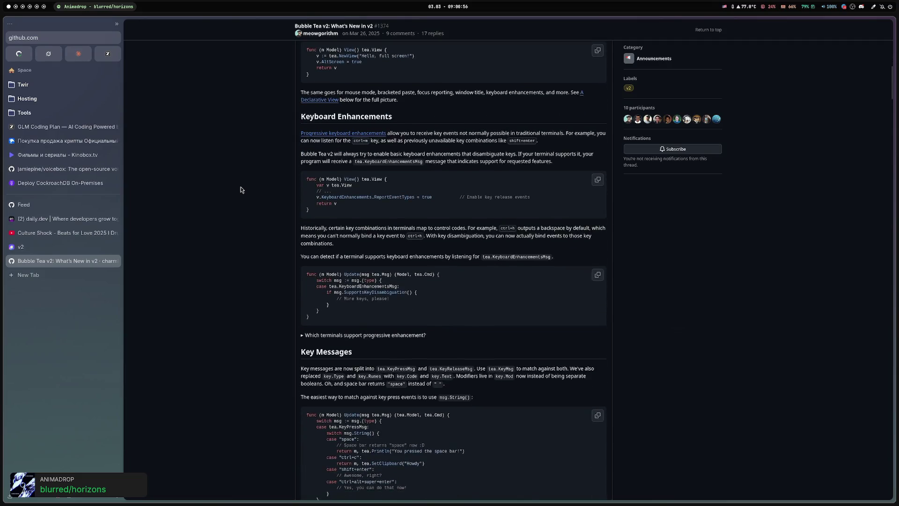
pyautogui.scroll(-5, 240, 189)
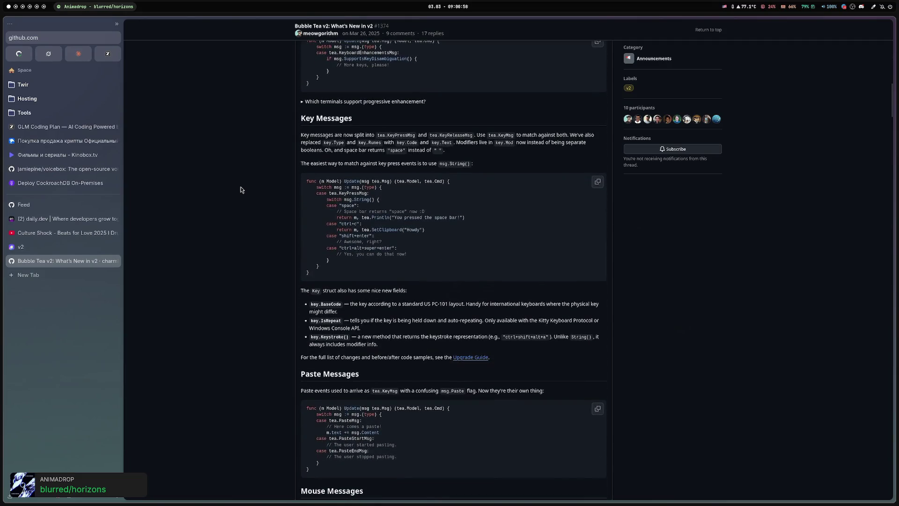
pyautogui.scroll(-9, 240, 190)
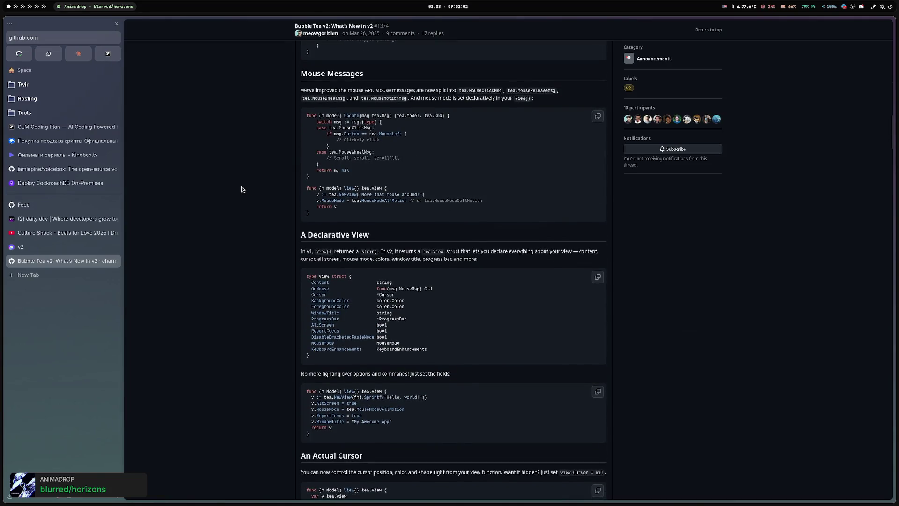
pyautogui.scroll(-4, 241, 188)
pyautogui.scroll(-4, 239, 189)
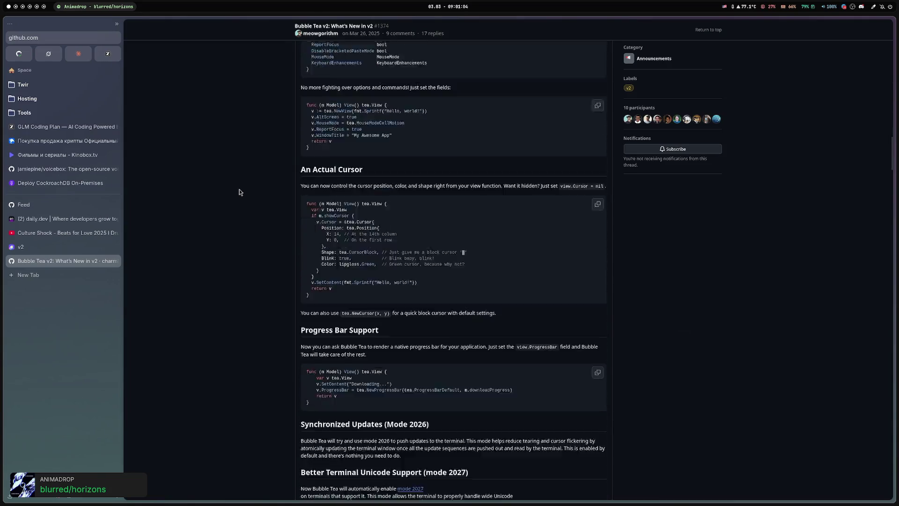
pyautogui.scroll(6, 238, 188)
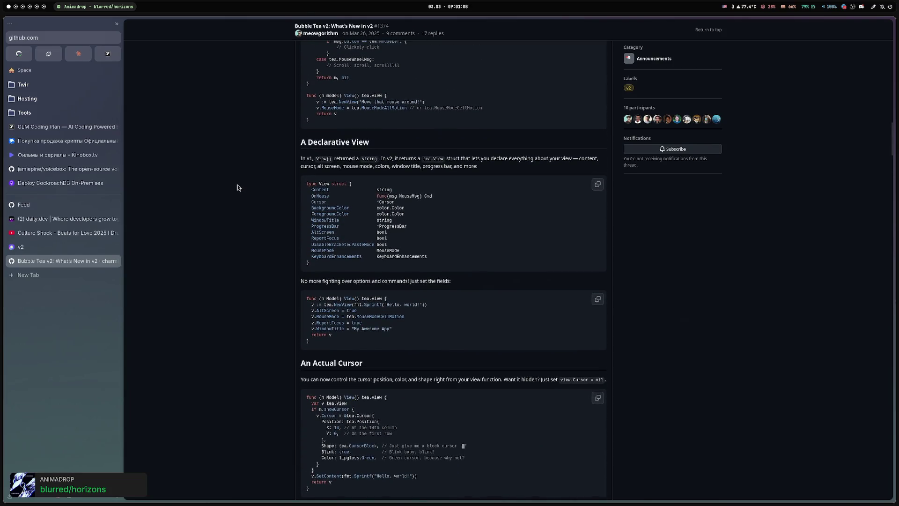
pyautogui.scroll(-3, 237, 187)
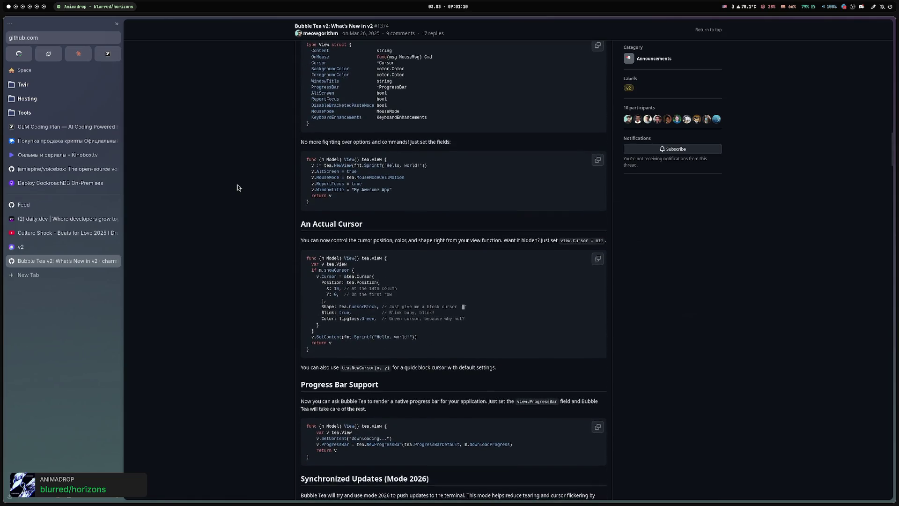
# Highlight the View fields code example, read to Feedback, then return to the top.
pyautogui.moveTo(237, 185); pyautogui.dragTo(527, 221)
pyautogui.click(531, 218)
pyautogui.moveTo(302, 165); pyautogui.dragTo(507, 229)
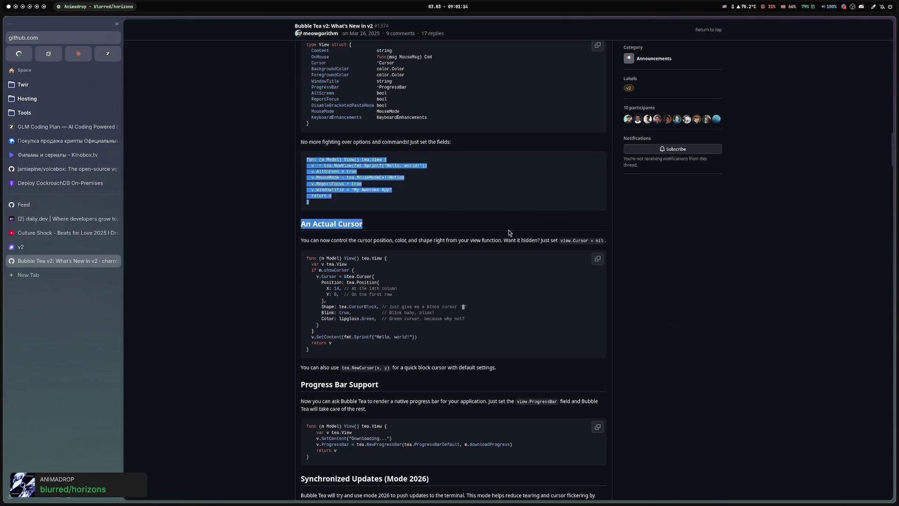
pyautogui.click(218, 163)
pyautogui.scroll(-3, 234, 165)
pyautogui.scroll(-5, 234, 165)
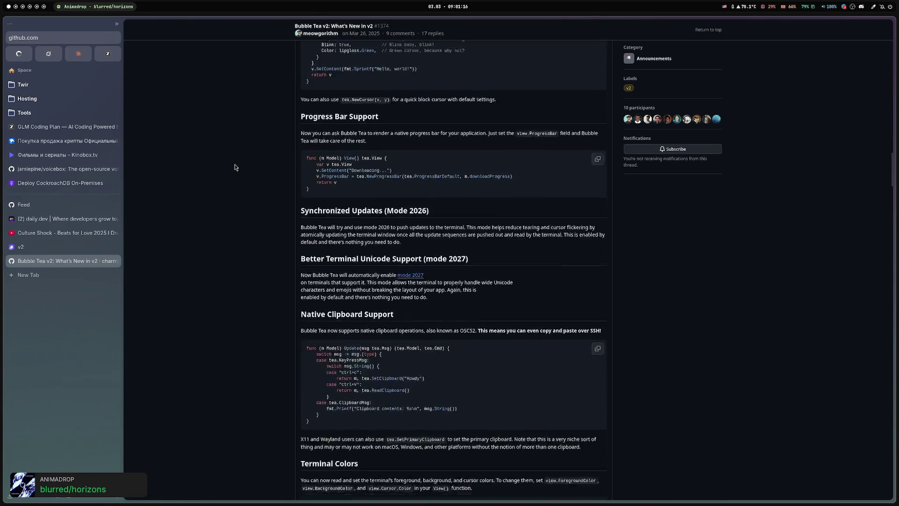
pyautogui.scroll(-12, 236, 167)
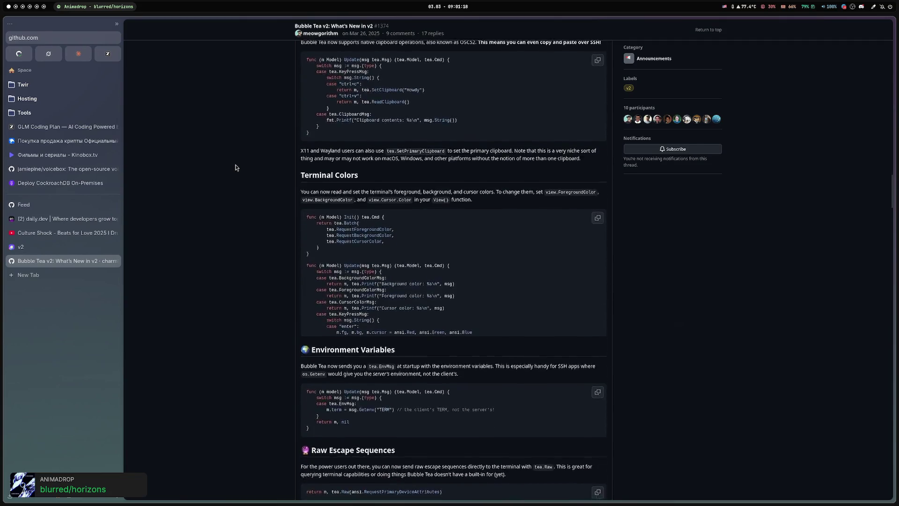
pyautogui.scroll(-15, 255, 174)
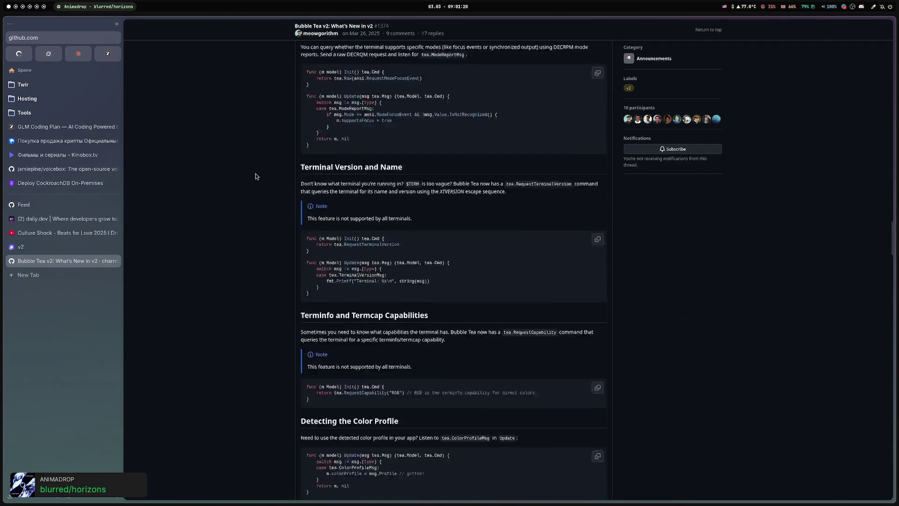
pyautogui.scroll(-8, 238, 207)
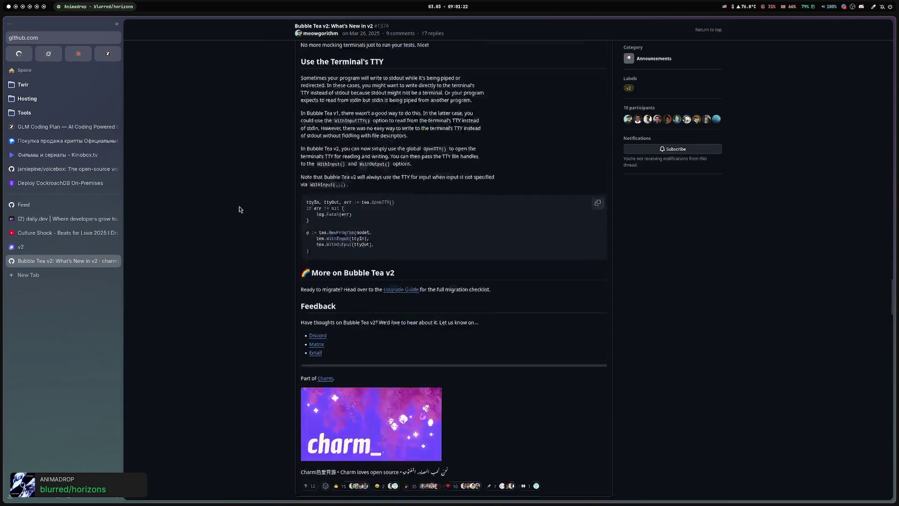
pyautogui.press('Home')
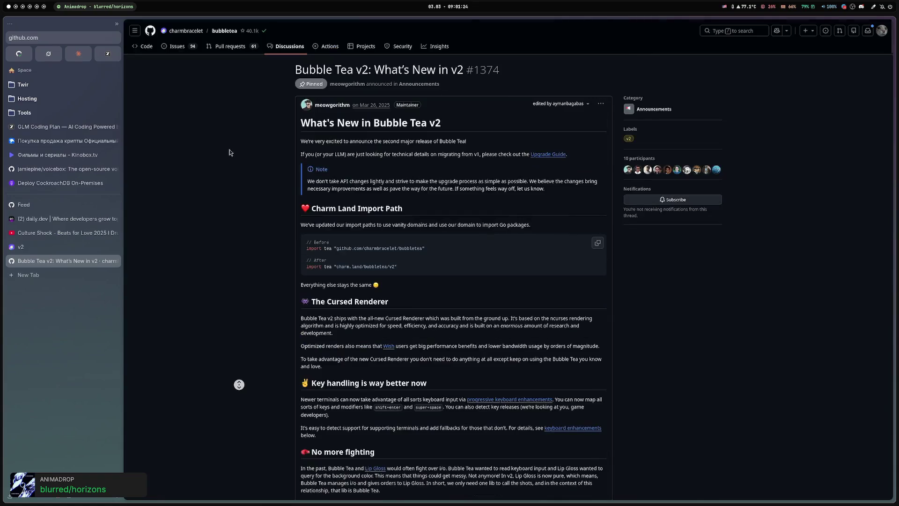
pyautogui.click(225, 31)
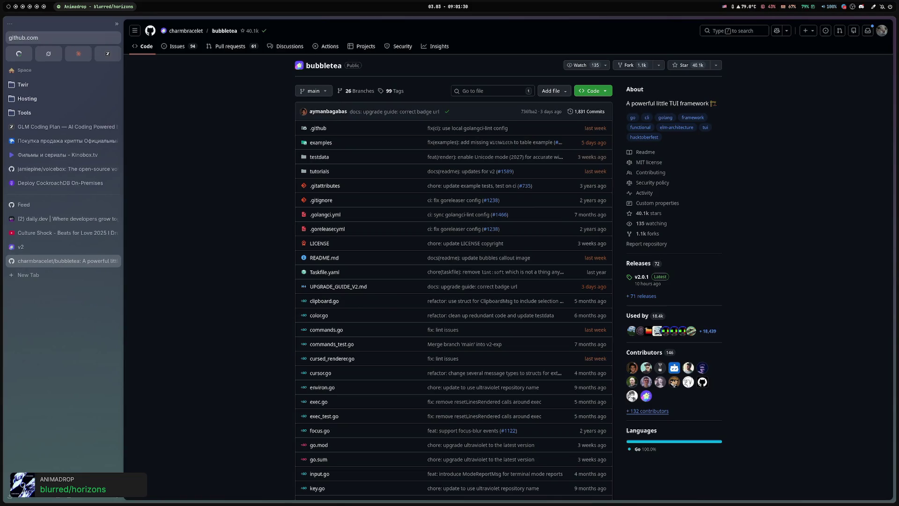
# Scroll the bubbletea README tutorial down to The View Method and All Together Now.
pyautogui.scroll(-20, 416, 200)
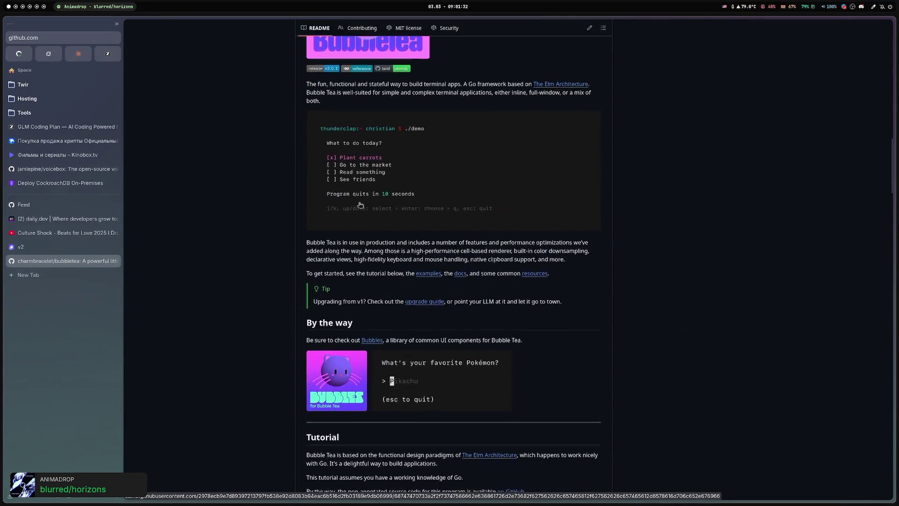
pyautogui.scroll(-8, 239, 207)
pyautogui.scroll(-3, 241, 204)
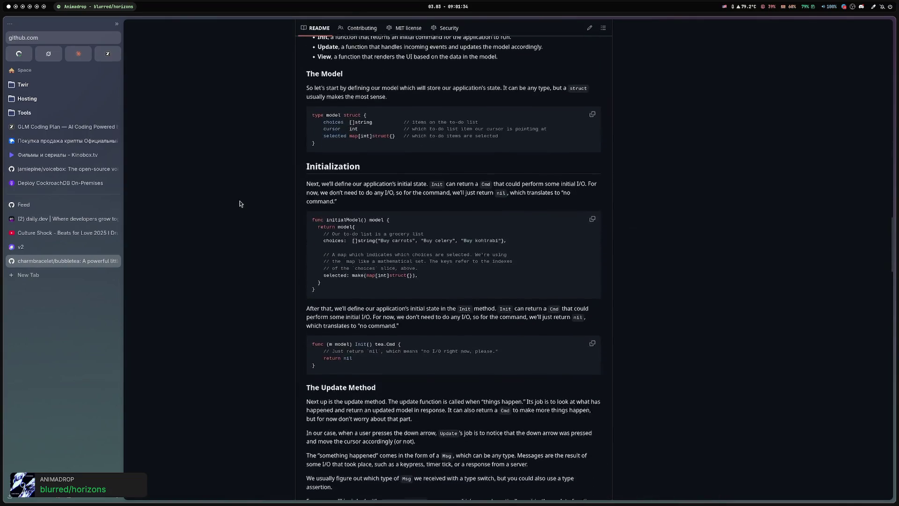
pyautogui.scroll(-8, 240, 204)
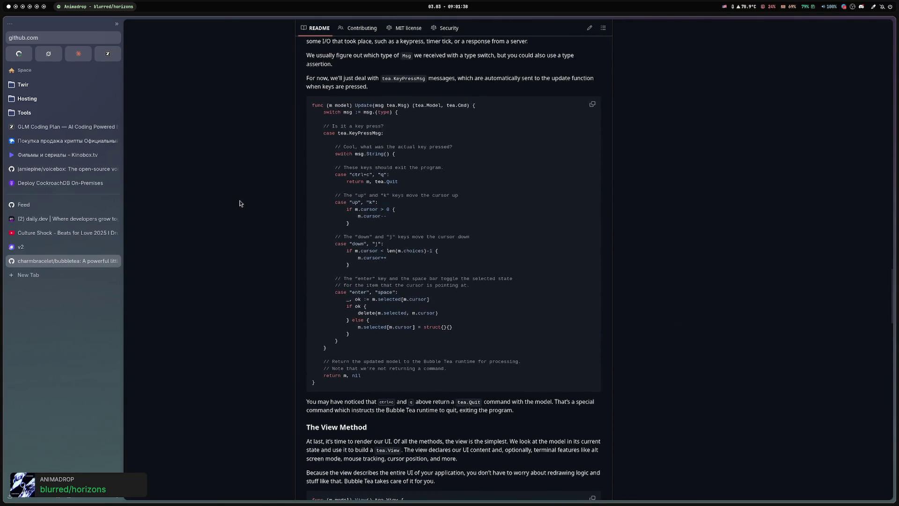
pyautogui.scroll(-6, 239, 204)
pyautogui.scroll(-3, 239, 203)
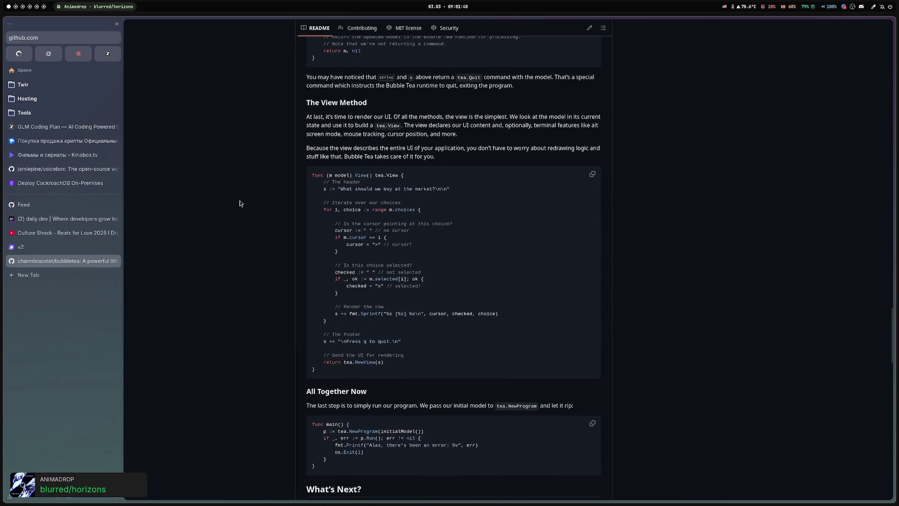
pyautogui.scroll(3, 239, 203)
# Close the bubbletea and v2 tabs and reload the Culture Shock video page.
pyautogui.middleClick(73, 262)
pyautogui.middleClick(60, 246)
pyautogui.rightClick(341, 266)
pyautogui.press('Escape')
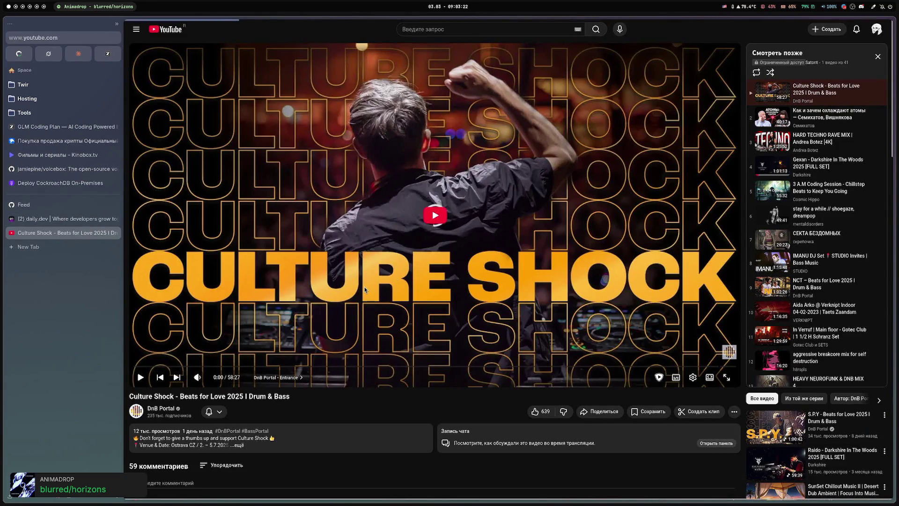
pyautogui.hotkey('ctrl', 'r')
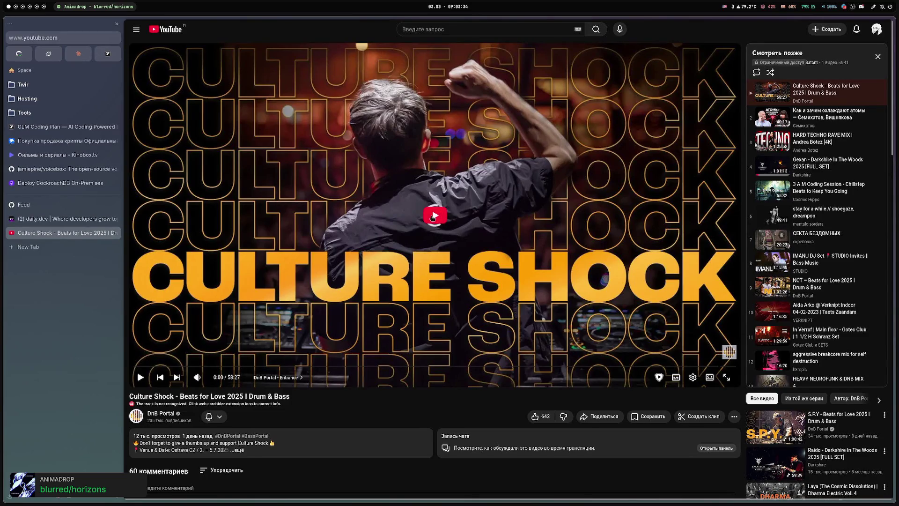
pyautogui.click(71, 219)
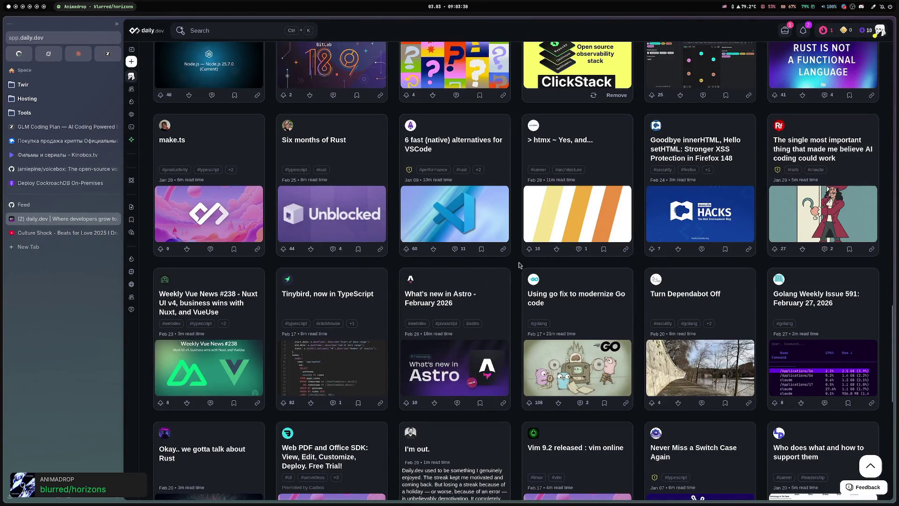
# Scroll further down the daily.dev article feed.
pyautogui.scroll(-2, 516, 267)
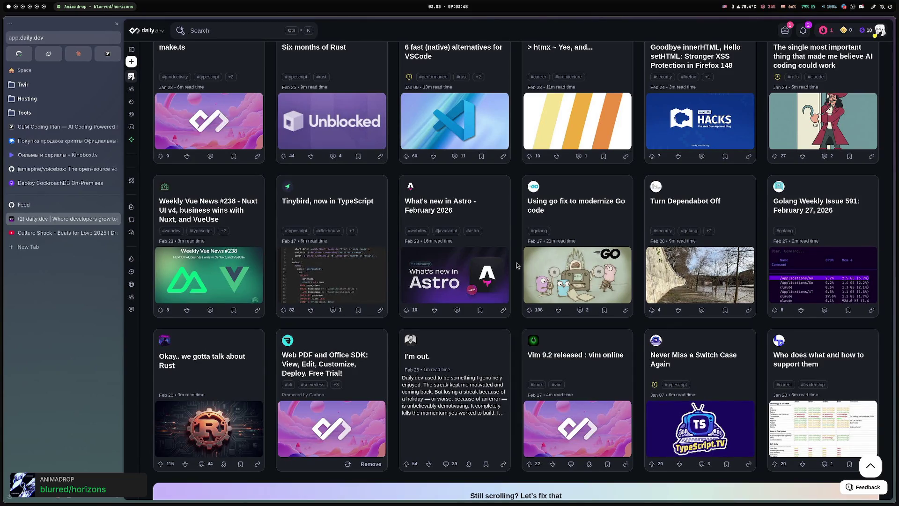
pyautogui.scroll(-1, 517, 265)
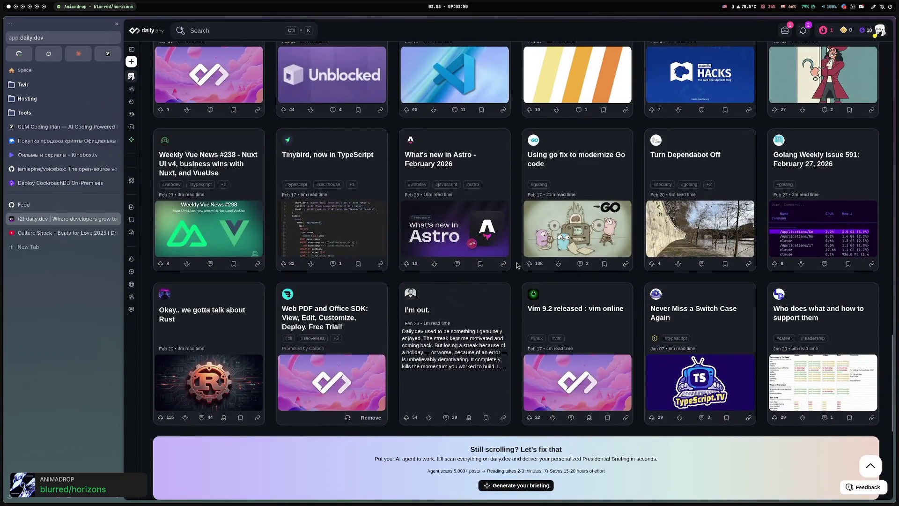
pyautogui.scroll(-5, 516, 265)
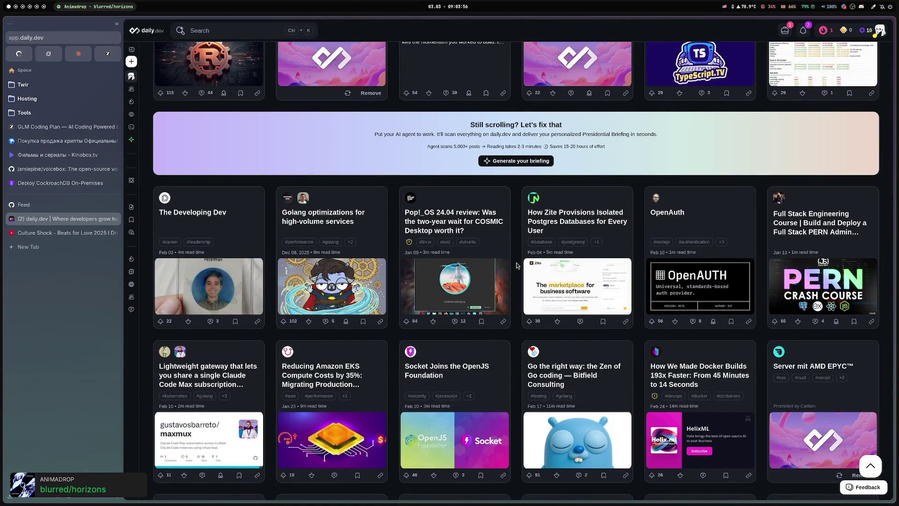
# Switch to Spotify with Super+3 and play Waking Shadows.
pyautogui.press('super+3')
pyautogui.scroll(-3, 312, 277)
pyautogui.click(174, 250)
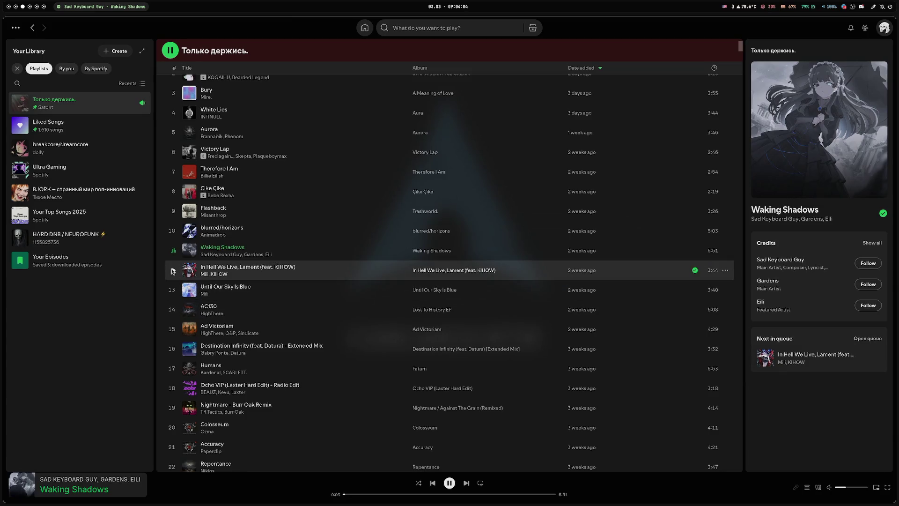
# Play 711 by Paul Sabin from its Spotify song radio, then return to the daily.dev feed.
pyautogui.press('super+2')
pyautogui.press('super+1')
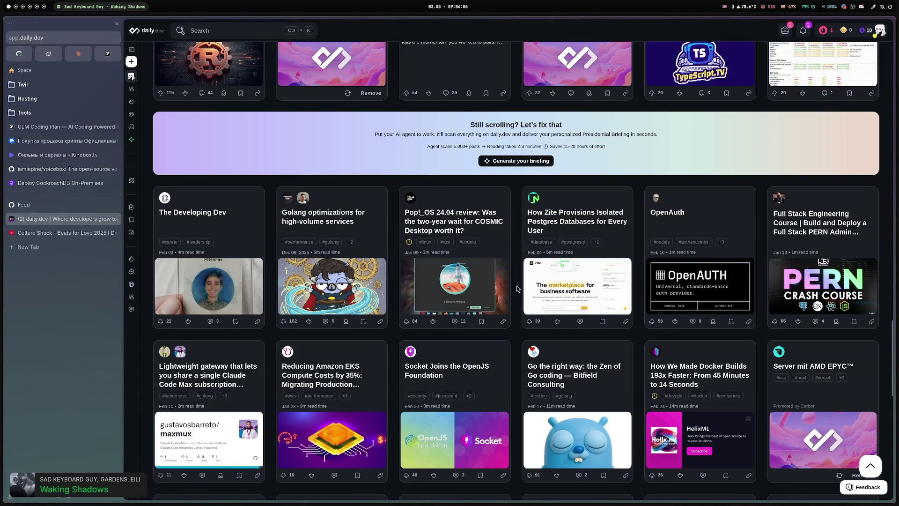
pyautogui.press('super+3')
pyautogui.scroll(-3, 393, 249)
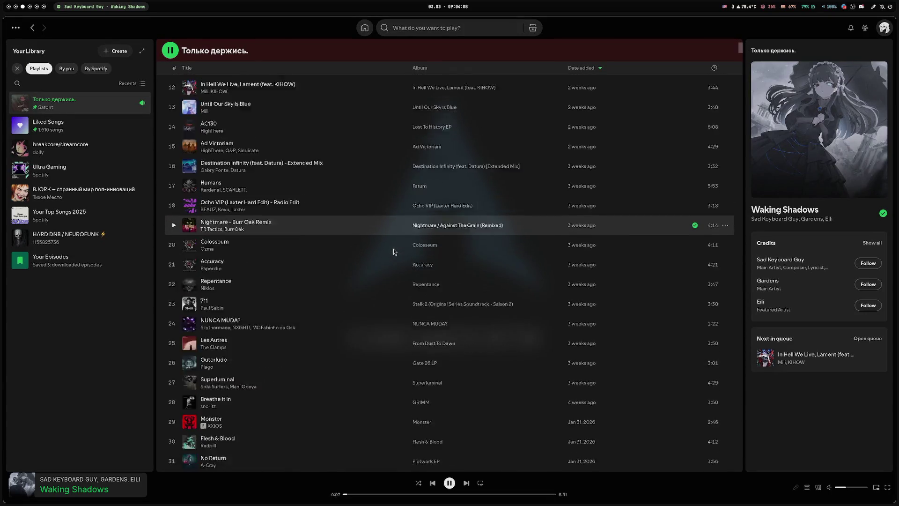
pyautogui.rightClick(273, 280)
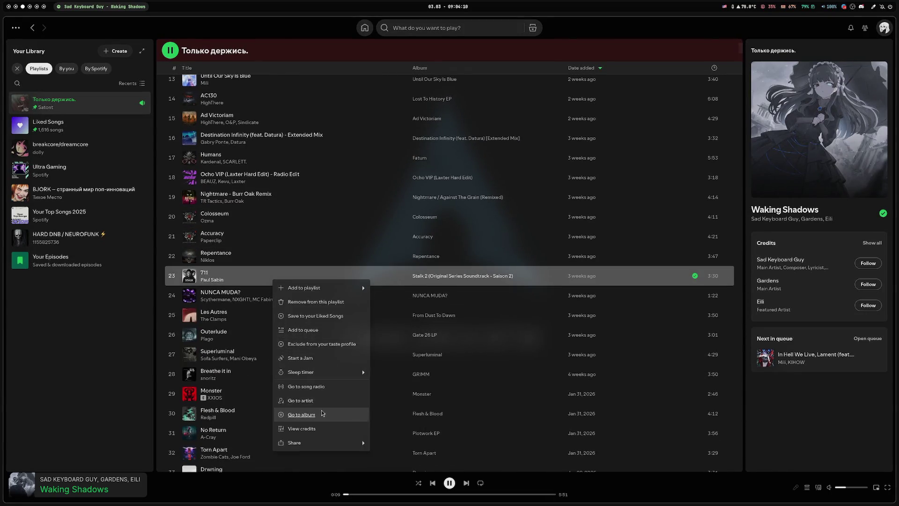
pyautogui.click(307, 387)
pyautogui.click(174, 239)
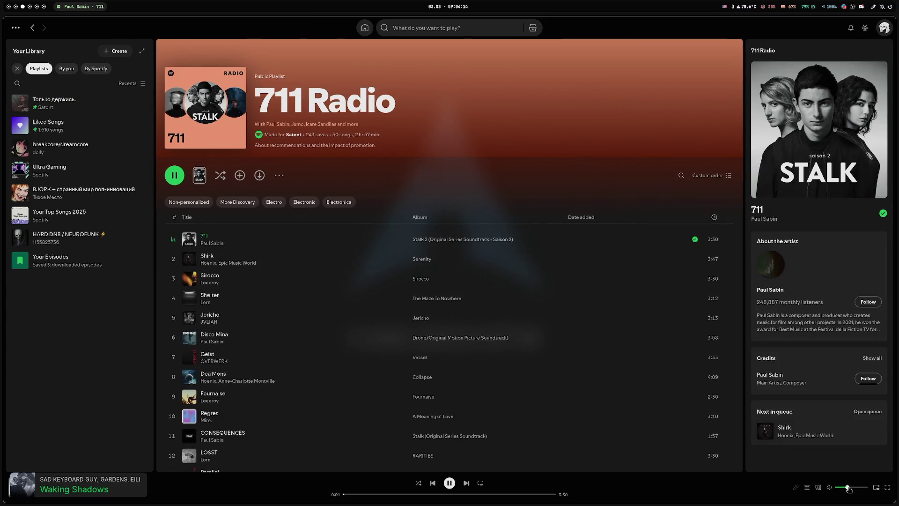
pyautogui.press('super+2')
pyautogui.scroll(-1, 518, 274)
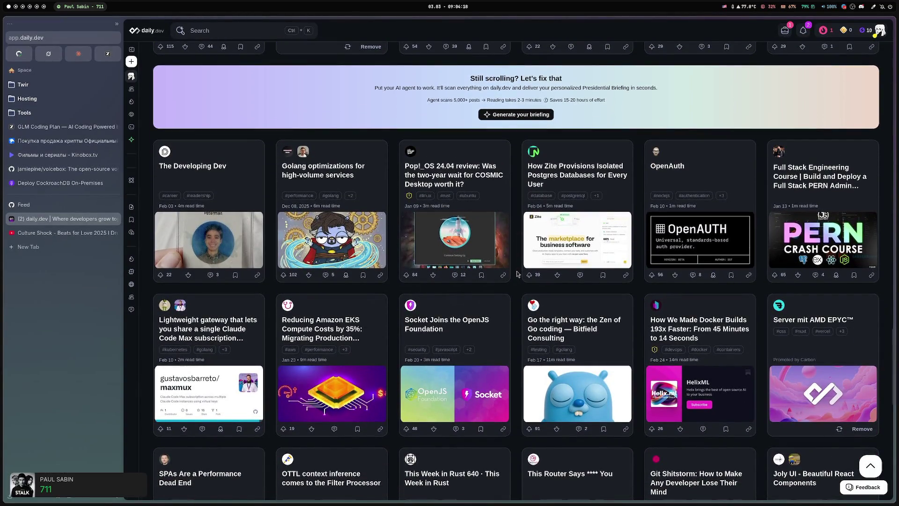
# Open the Zen of Go post in a background tab and keep scrolling the feed.
pyautogui.scroll(-2, 518, 274)
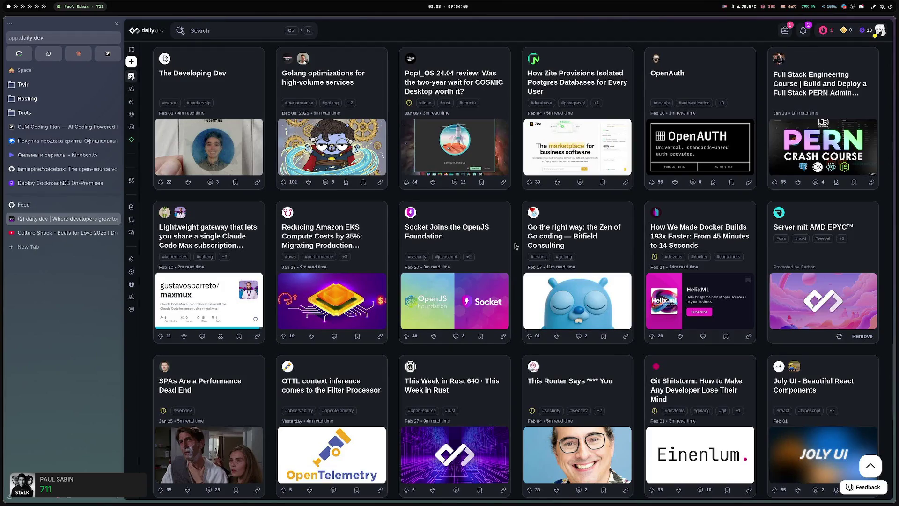
pyautogui.middleClick(525, 255)
pyautogui.scroll(-4, 515, 265)
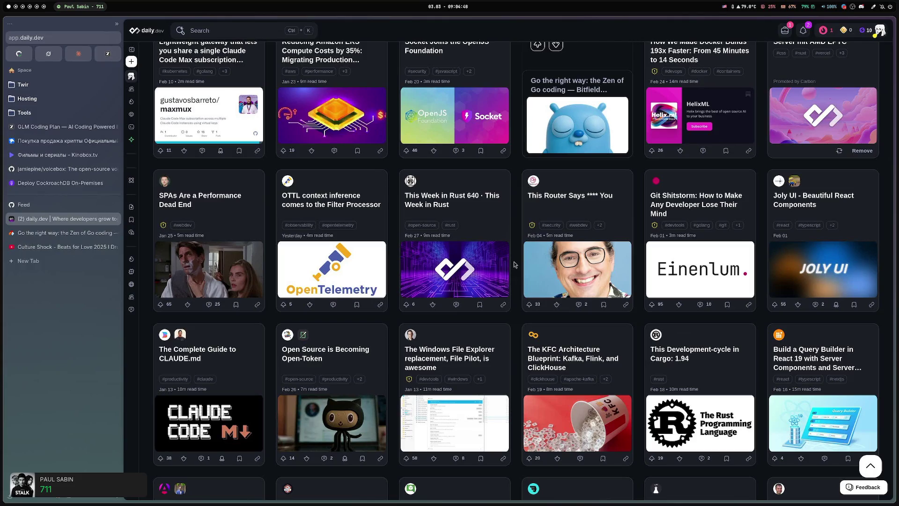
pyautogui.scroll(-2, 513, 261)
pyautogui.scroll(-3, 514, 265)
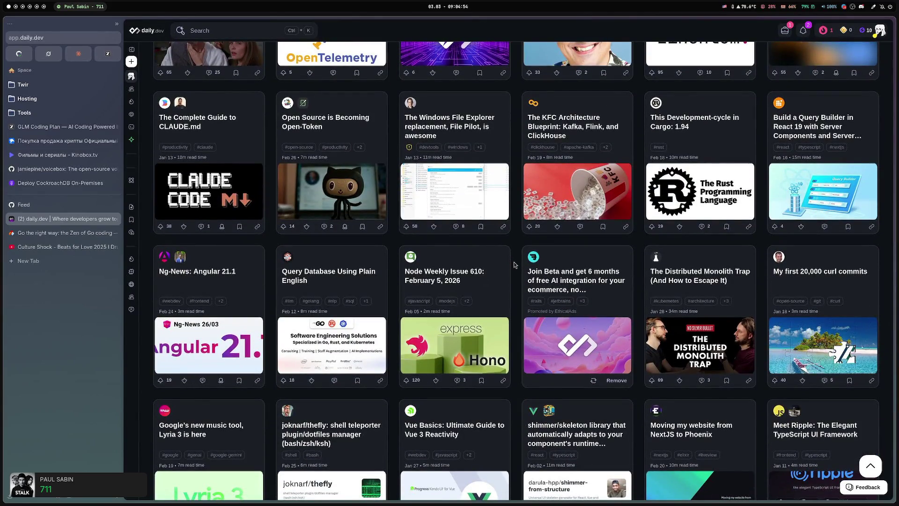
pyautogui.scroll(-1, 513, 265)
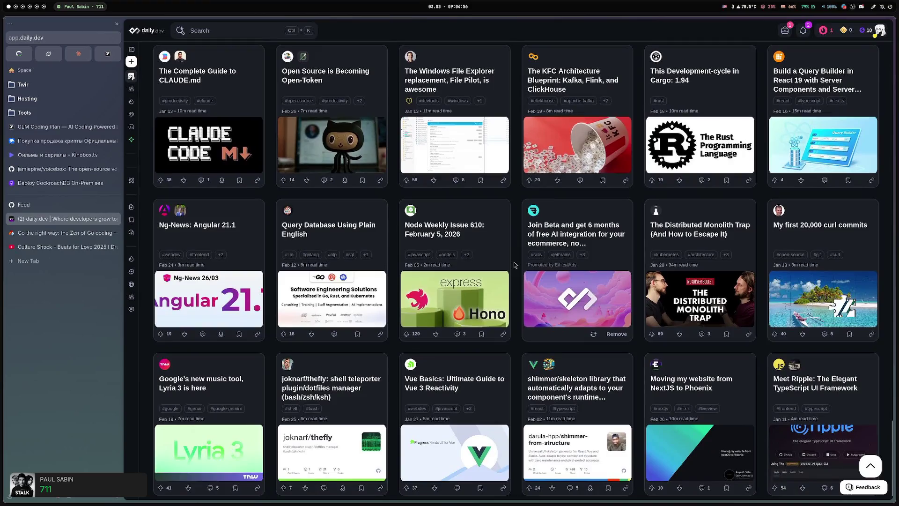
pyautogui.scroll(-2, 513, 265)
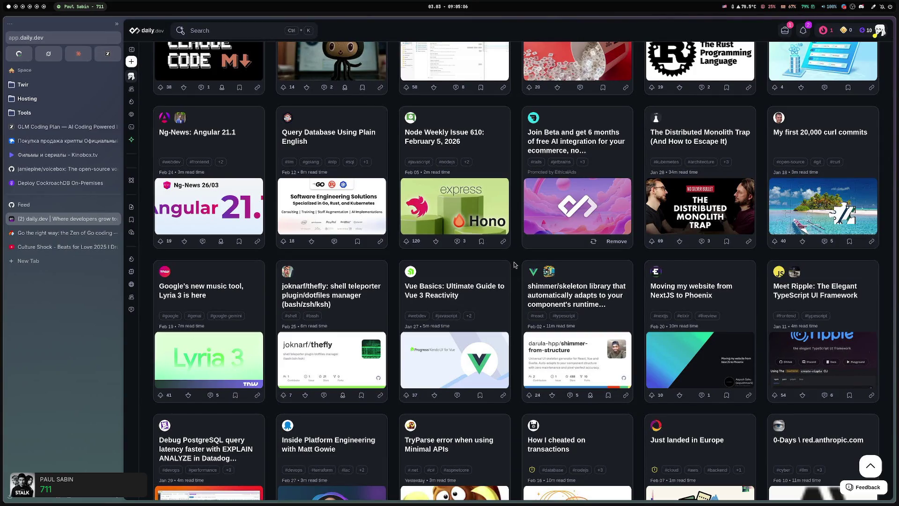
# Open the joknarf/thefly and Lyria 3 music tool posts in background tabs.
pyautogui.moveTo(472, 305)
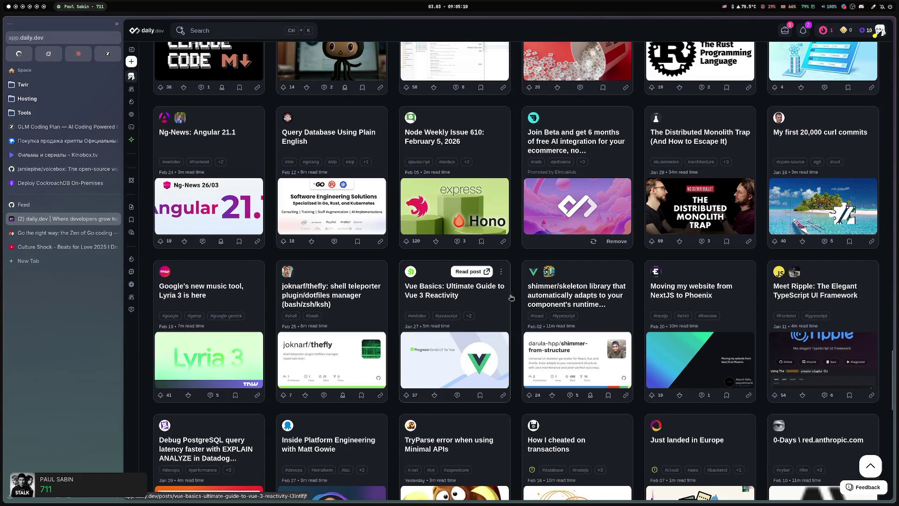
pyautogui.scroll(-1, 519, 293)
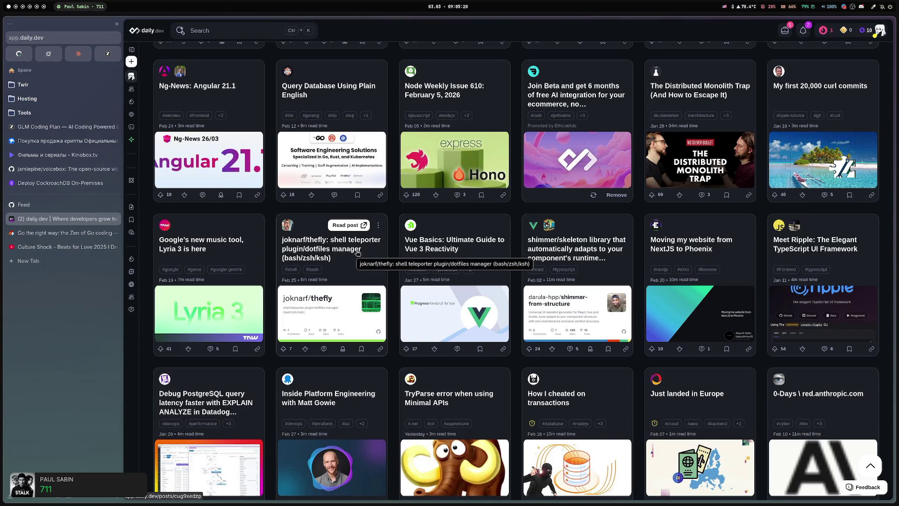
pyautogui.middleClick(356, 252)
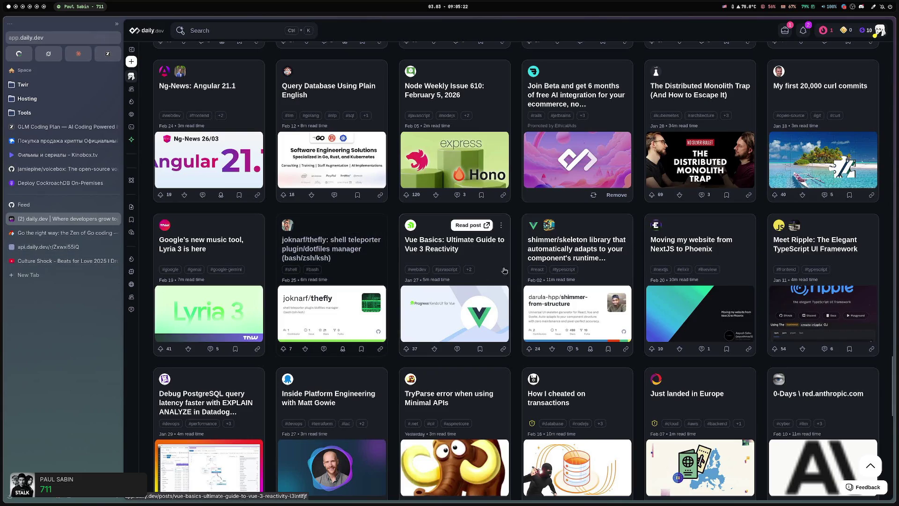
pyautogui.scroll(-2, 514, 265)
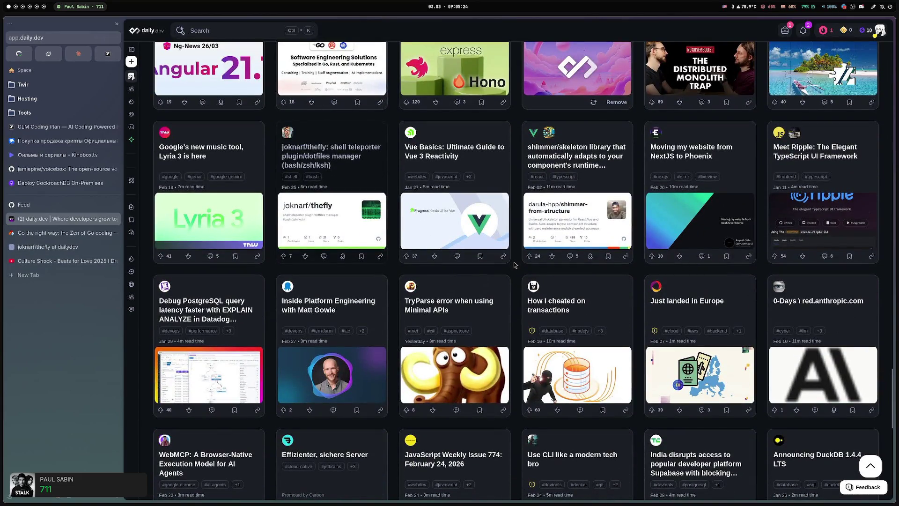
pyautogui.moveTo(233, 130)
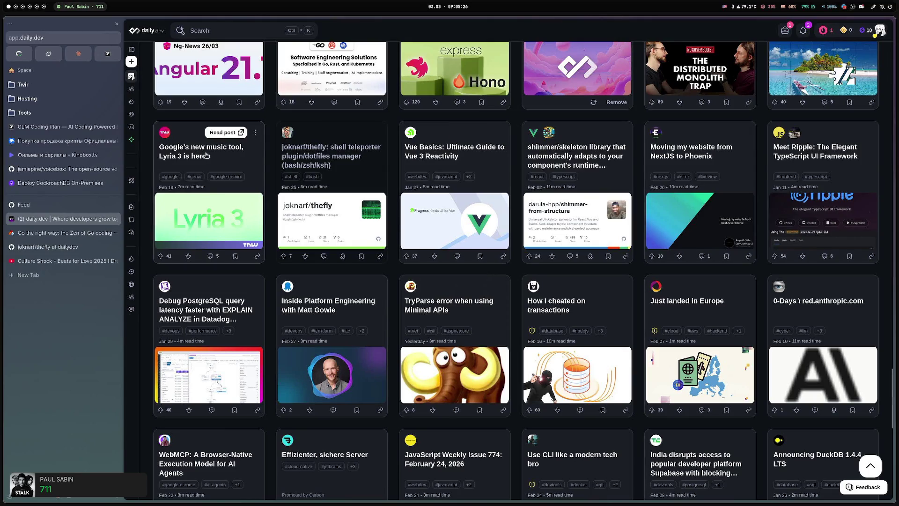
pyautogui.click(232, 131)
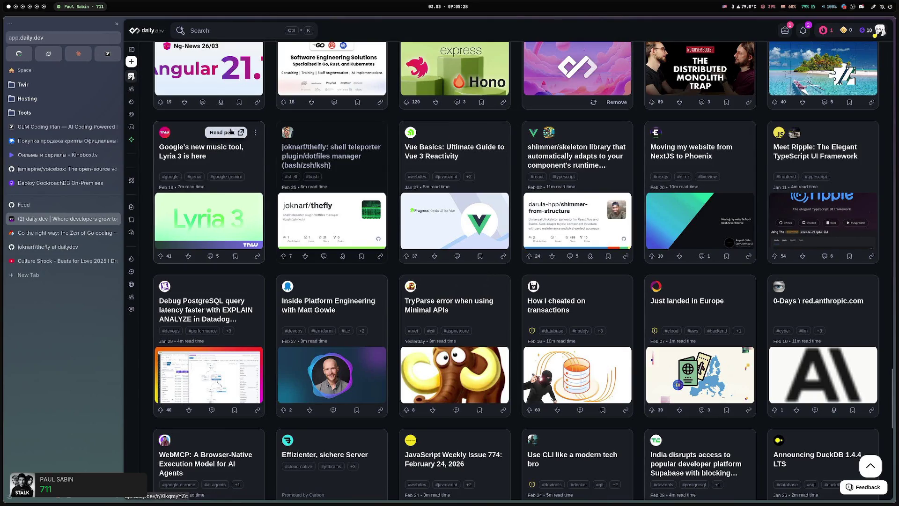
# Browse further down the daily.dev feed, then switch to the GLM-5 chat.
pyautogui.scroll(-2, 512, 268)
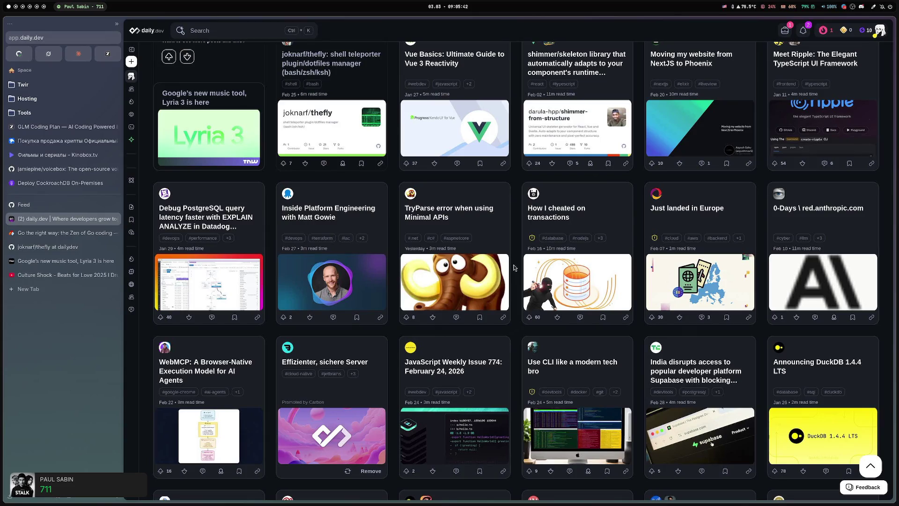
pyautogui.scroll(-2, 513, 268)
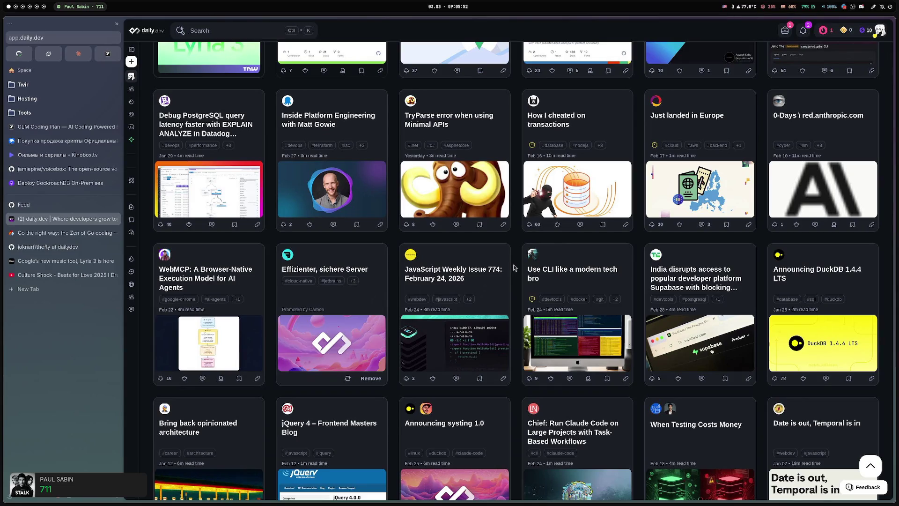
pyautogui.scroll(-3, 514, 267)
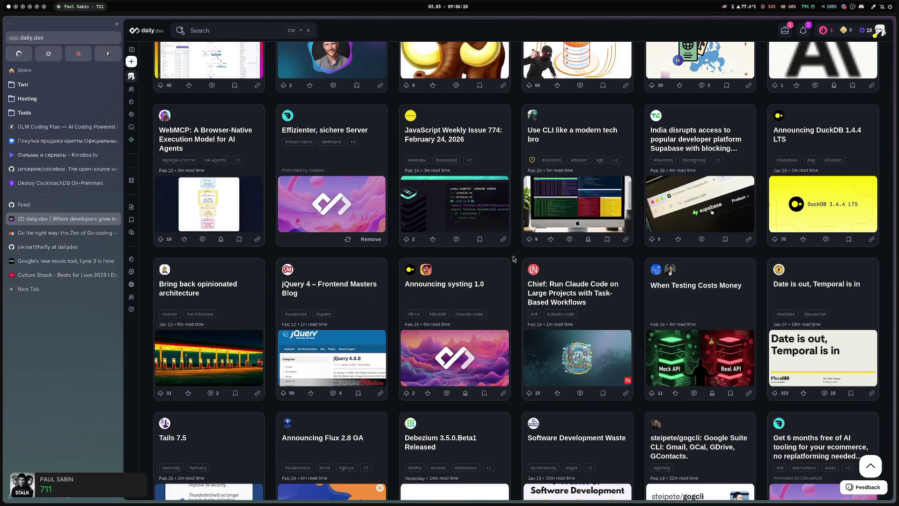
pyautogui.scroll(-1, 513, 256)
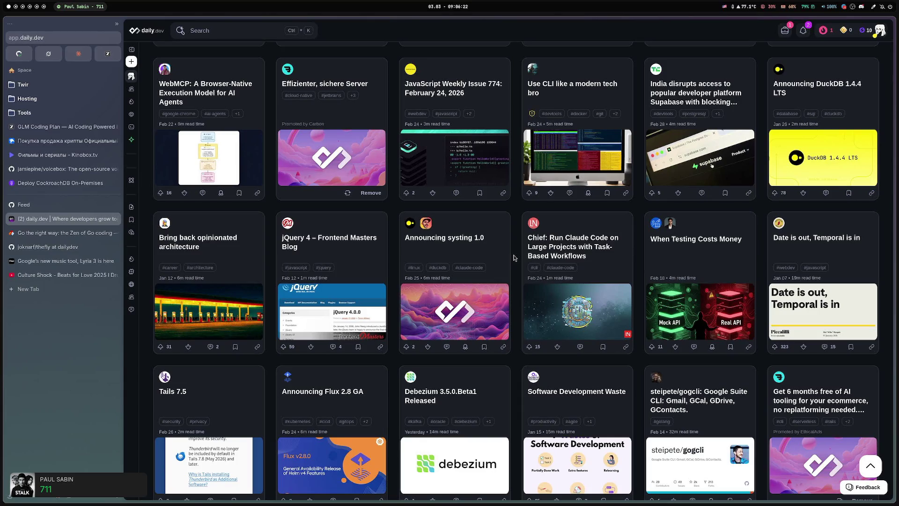
pyautogui.scroll(-1, 514, 258)
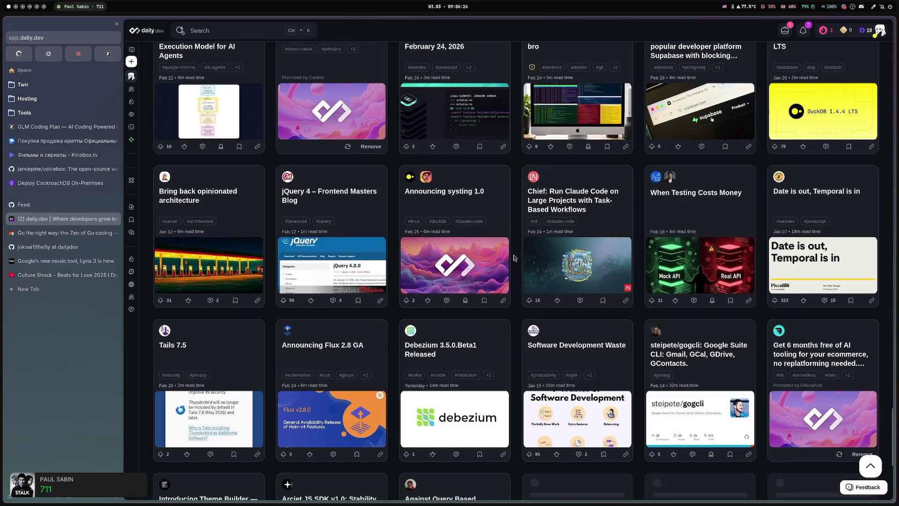
pyautogui.scroll(-2, 514, 258)
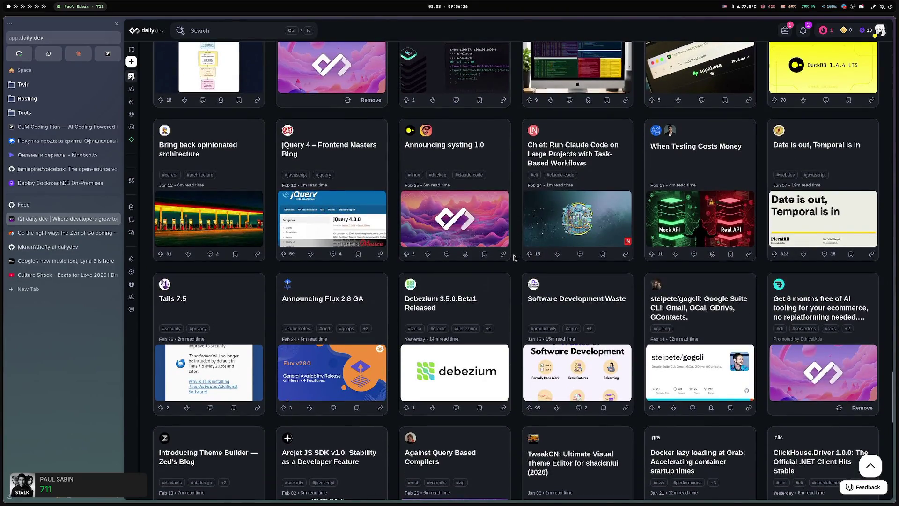
pyautogui.scroll(-1, 513, 257)
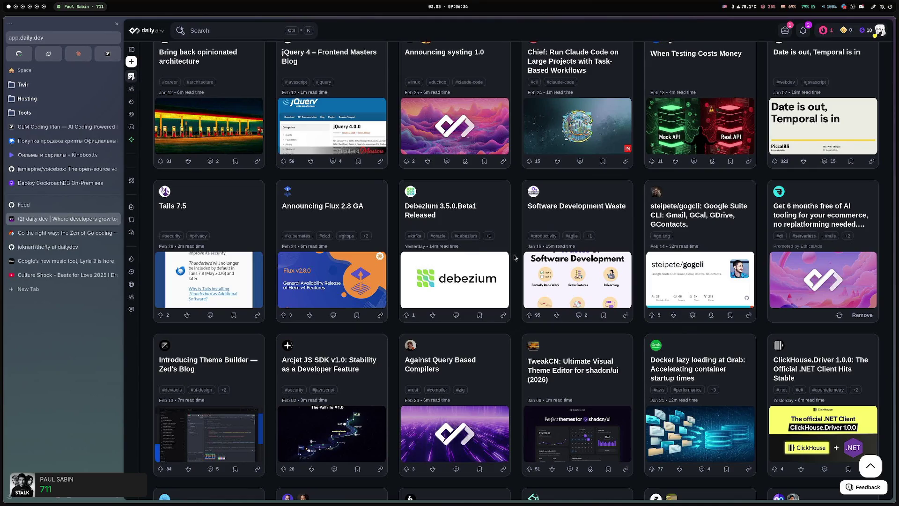
pyautogui.scroll(-1, 514, 257)
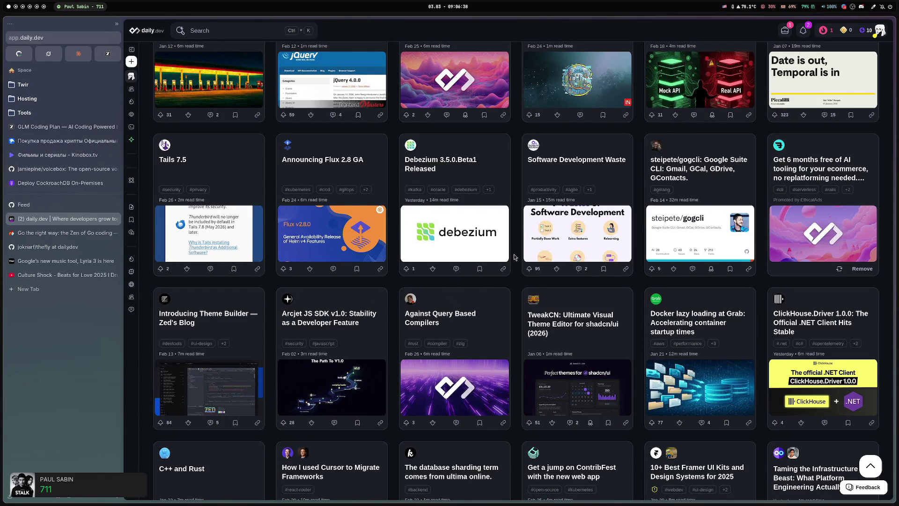
pyautogui.scroll(-2, 515, 257)
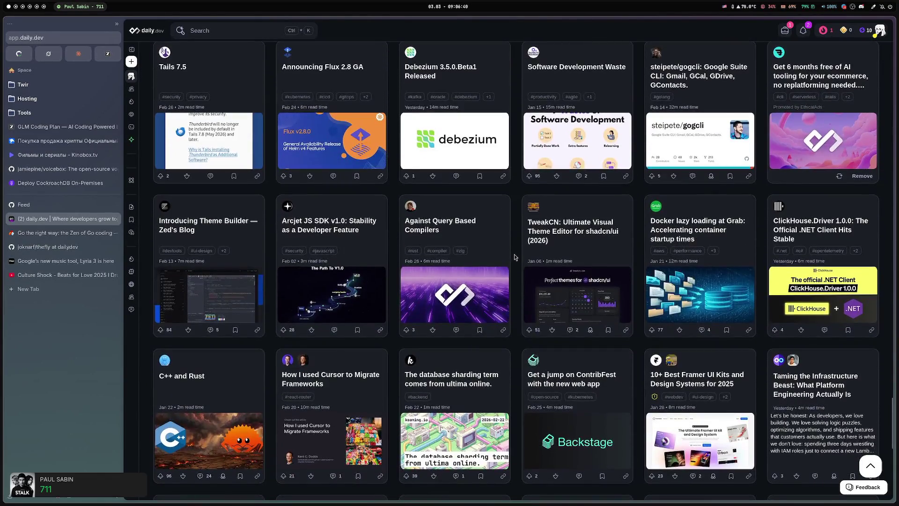
pyautogui.scroll(-2, 514, 257)
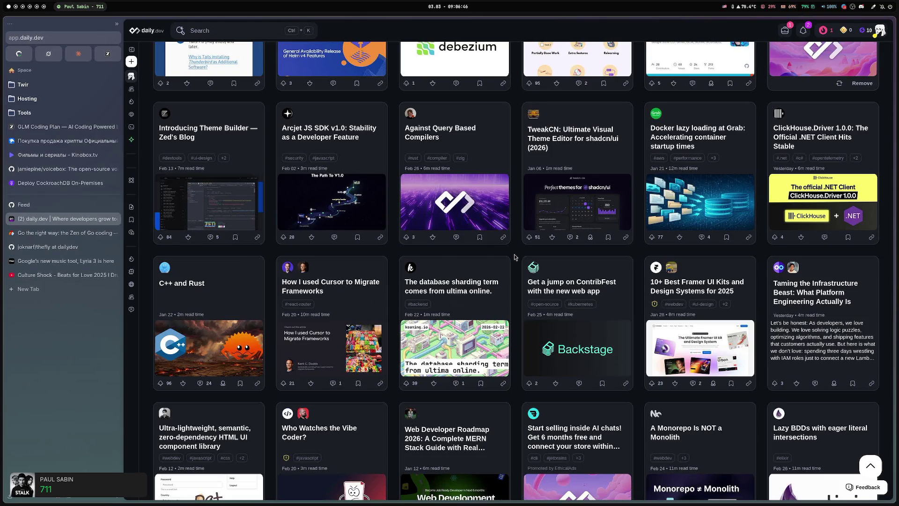
pyautogui.click(107, 54)
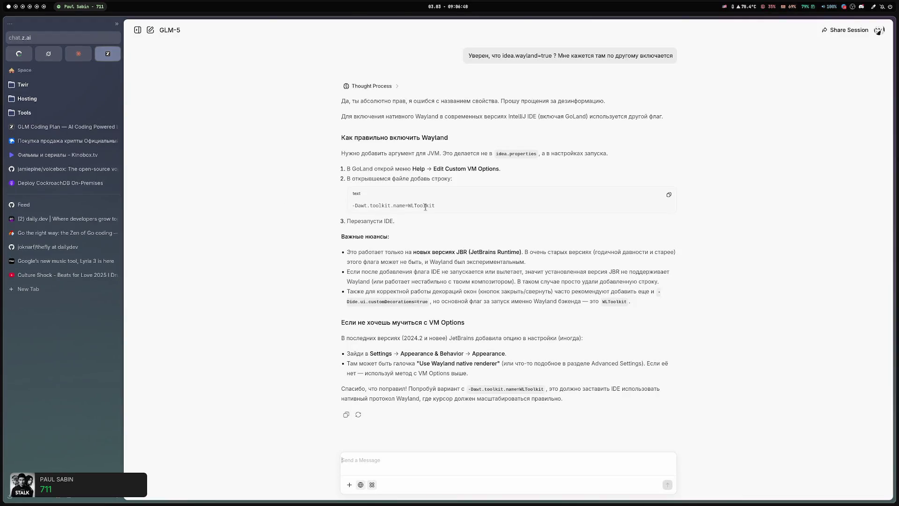
# Ask GLM-5 in a new chat whether New Zealand blocks sites like Russia's RKN or Spain.
pyautogui.click(150, 30)
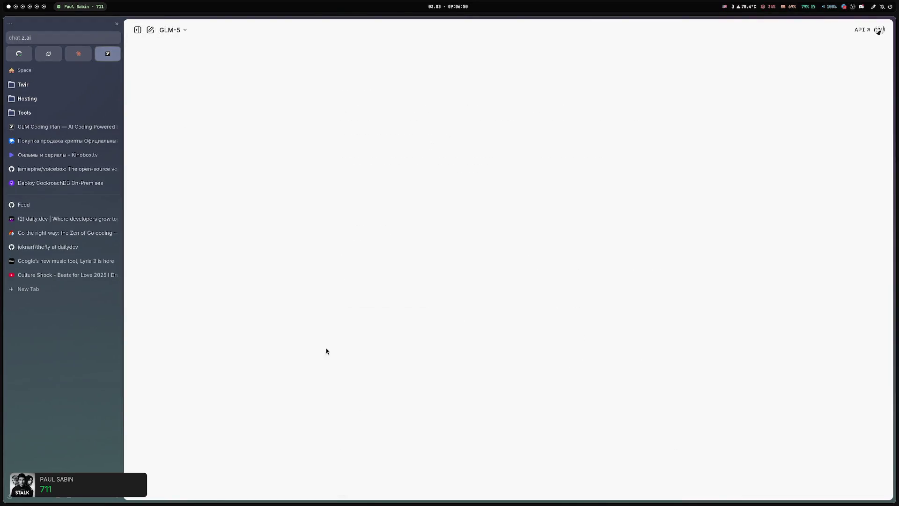
pyautogui.write('s')
pyautogui.write('дел')
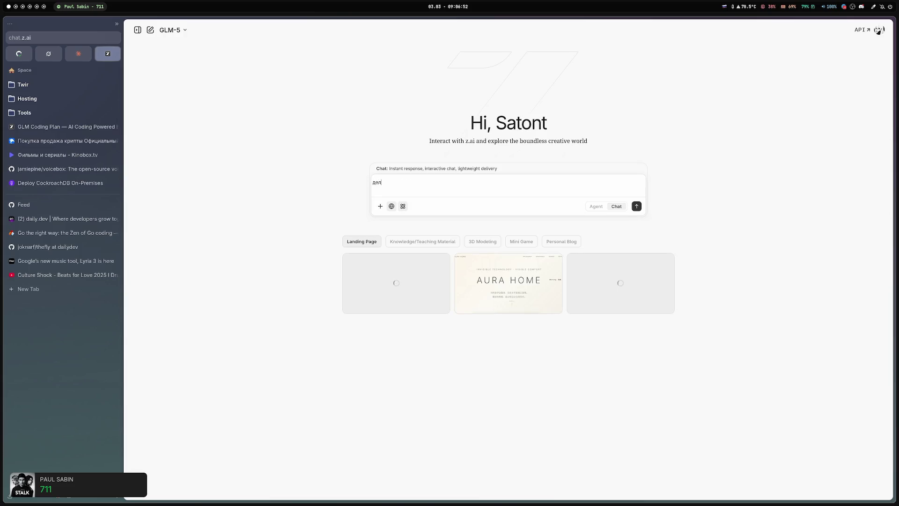
pyautogui.write('ает  зела')
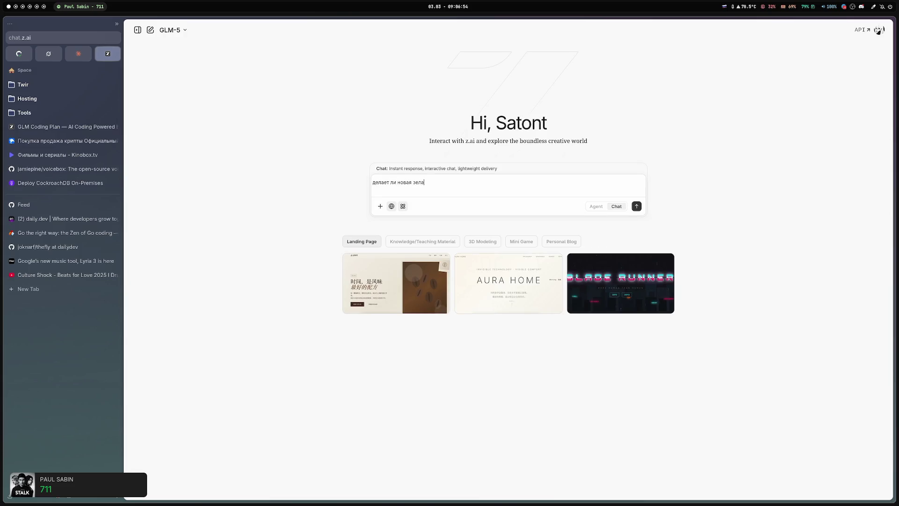
pyautogui.write('ндикие либо блокировки')
pyautogui.write(' как например ркн в россии')
pyautogui.write(', или в испанрии ')
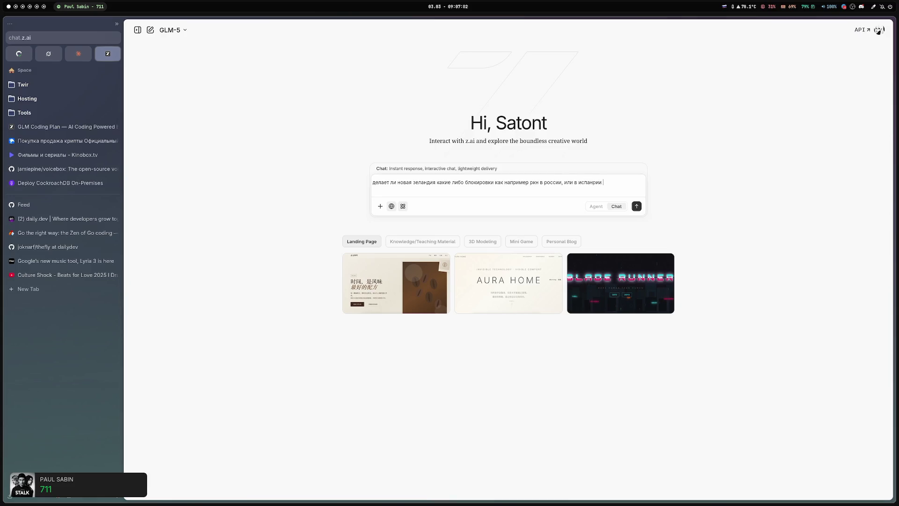
pyautogui.write(' с в')
pyautogui.write('лем')
pyautogui.press('Return')
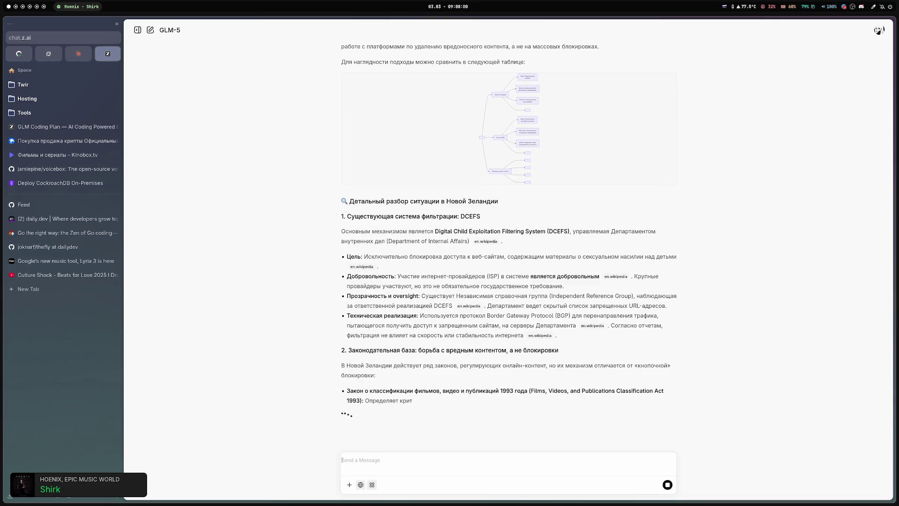
pyautogui.scroll(3, 478, 151)
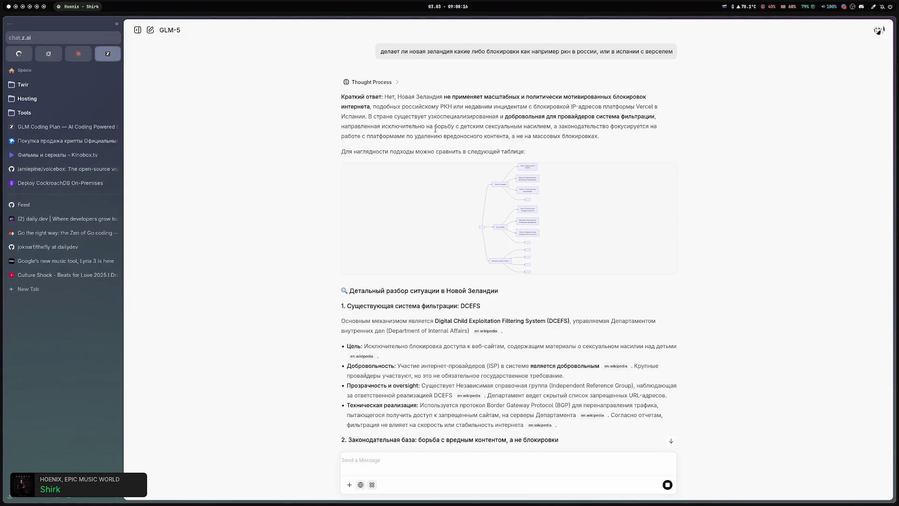
pyautogui.click(540, 231)
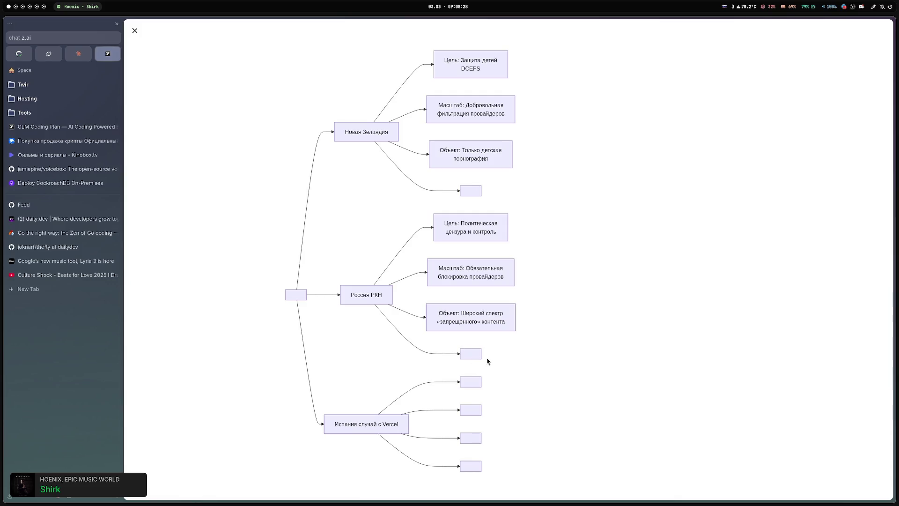
pyautogui.moveTo(484, 373)
pyautogui.mouseDown()
pyautogui.moveTo(499, 354)
pyautogui.moveTo(522, 136)
pyautogui.moveTo(518, 201)
pyautogui.mouseUp()
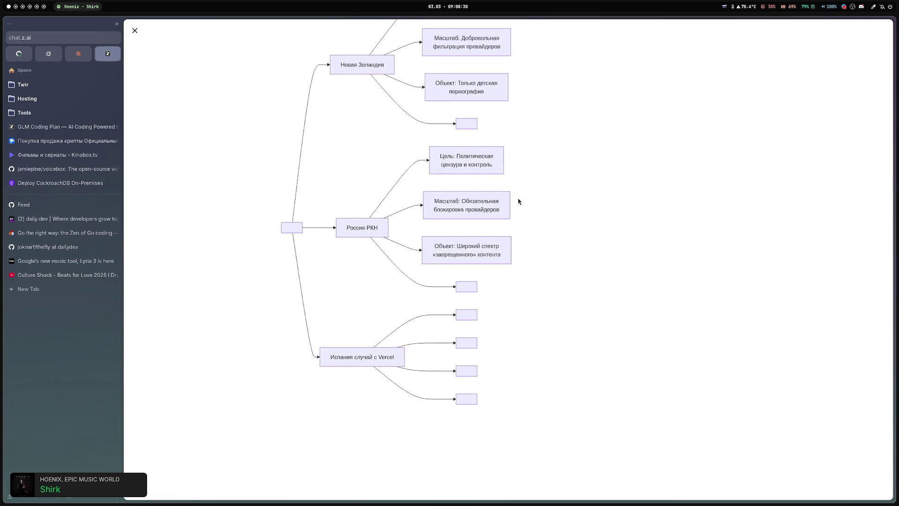
pyautogui.scroll(5, 518, 200)
pyautogui.hscroll(-3, 499, 227)
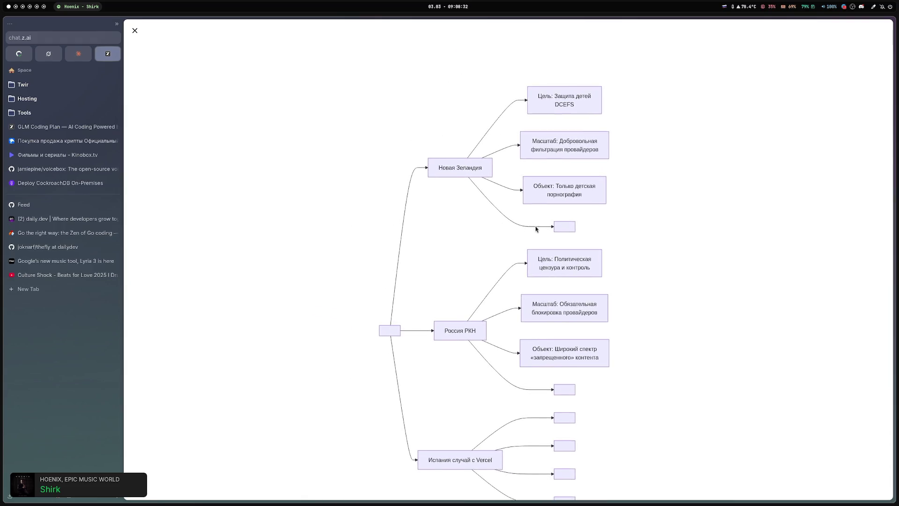
pyautogui.hscroll(3, 520, 228)
pyautogui.scroll(-5, 443, 290)
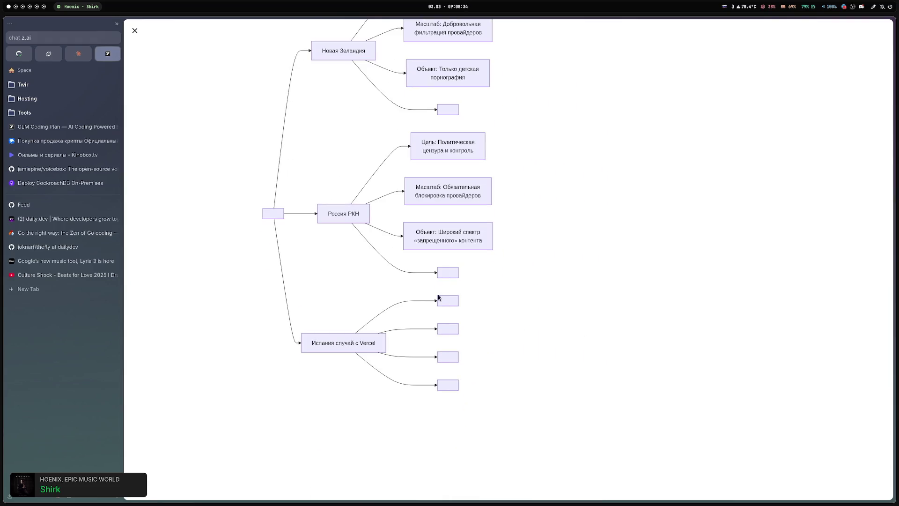
pyautogui.scroll(2, 437, 263)
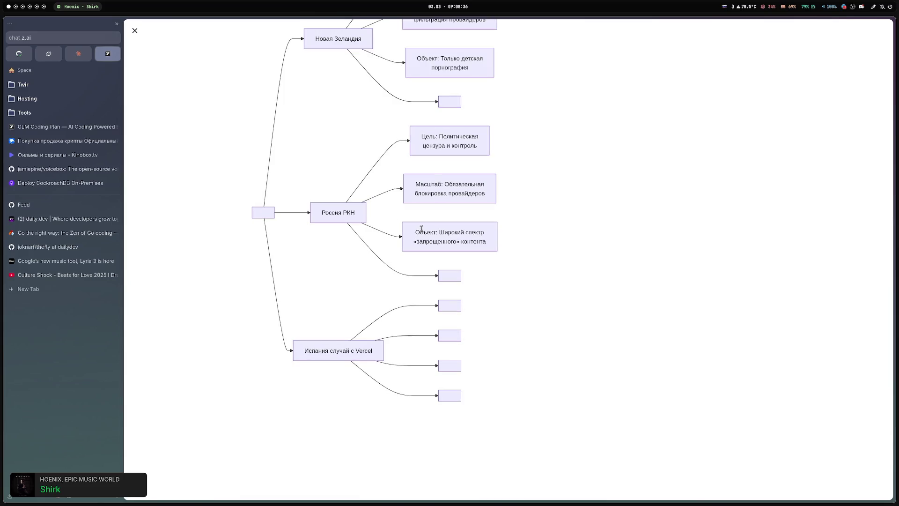
pyautogui.scroll(3, 452, 288)
pyautogui.scroll(-5, 450, 286)
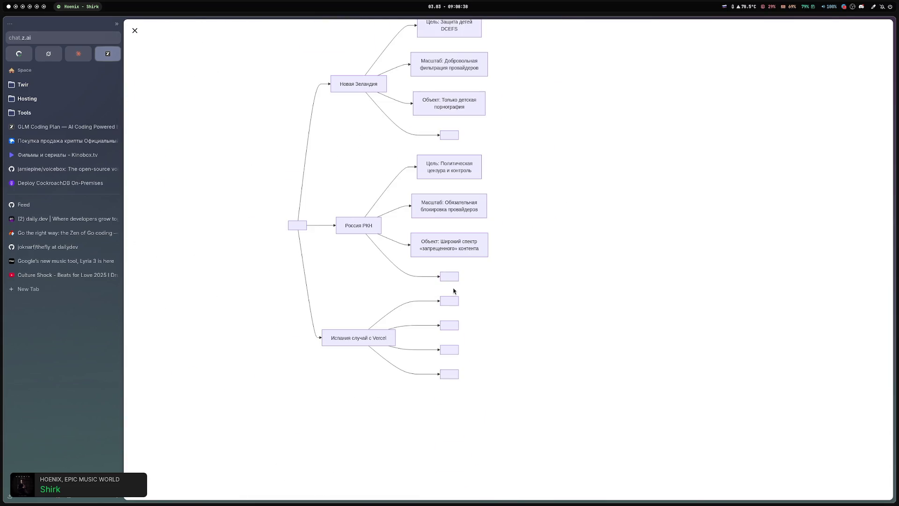
pyautogui.click(135, 30)
# Scroll back through the answer's DCEFS part and its Wikipedia citation, then go to the Lyria 3 tab.
pyautogui.scroll(6, 458, 220)
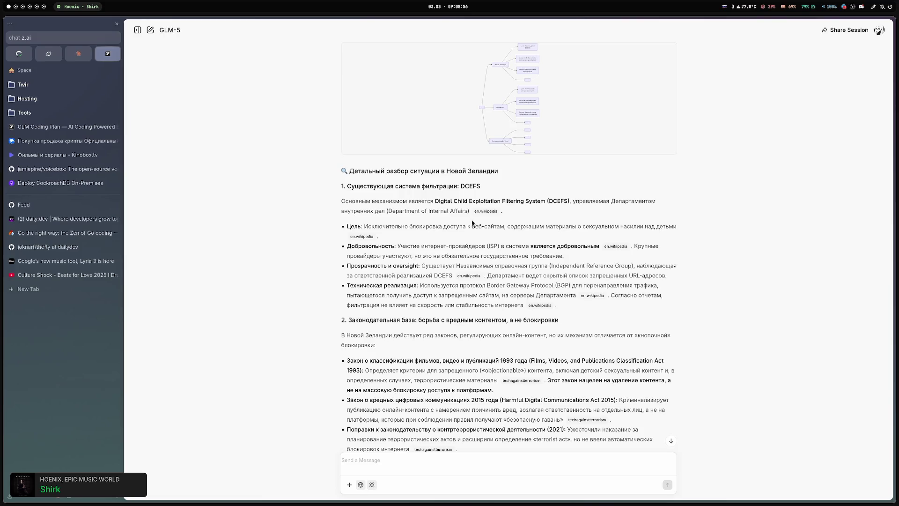
pyautogui.moveTo(482, 218)
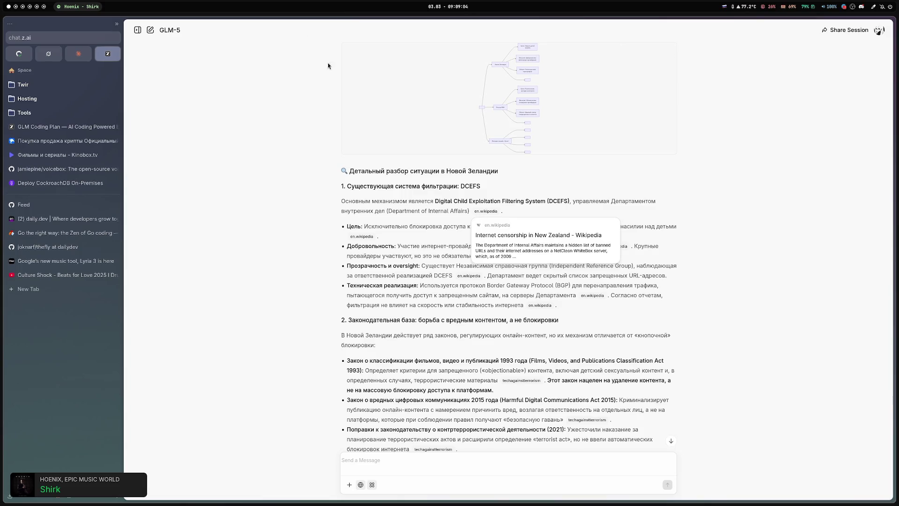
pyautogui.click(65, 261)
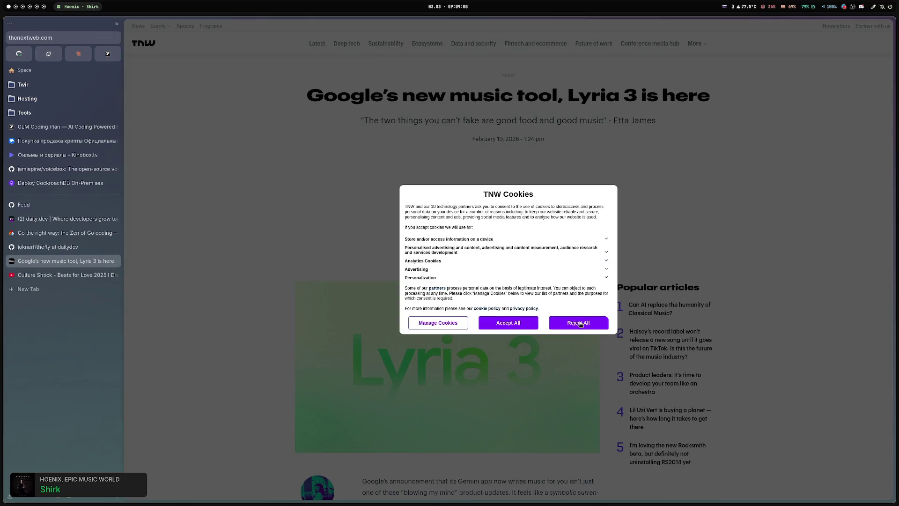
# Reject all cookies on The Next Web and open the in-article Lyria 3 link to Google's post.
pyautogui.click(580, 323)
pyautogui.scroll(-8, 468, 234)
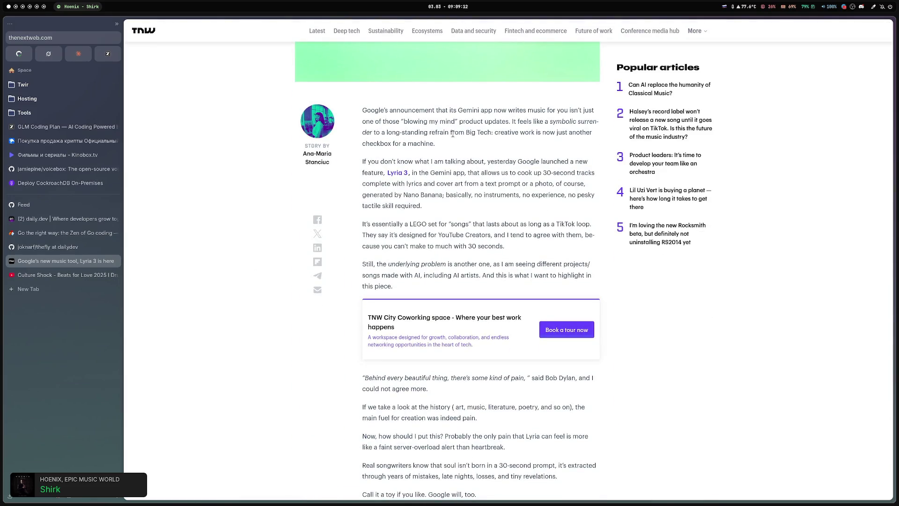
pyautogui.click(397, 175)
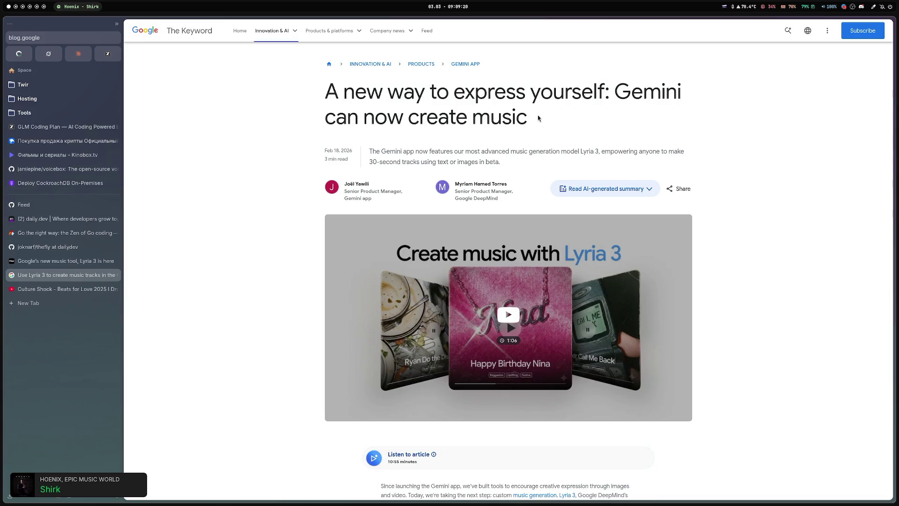
# Scroll to the end of Google's 'Gemini can now create music' post and close its tab.
pyautogui.scroll(-1, 221, 249)
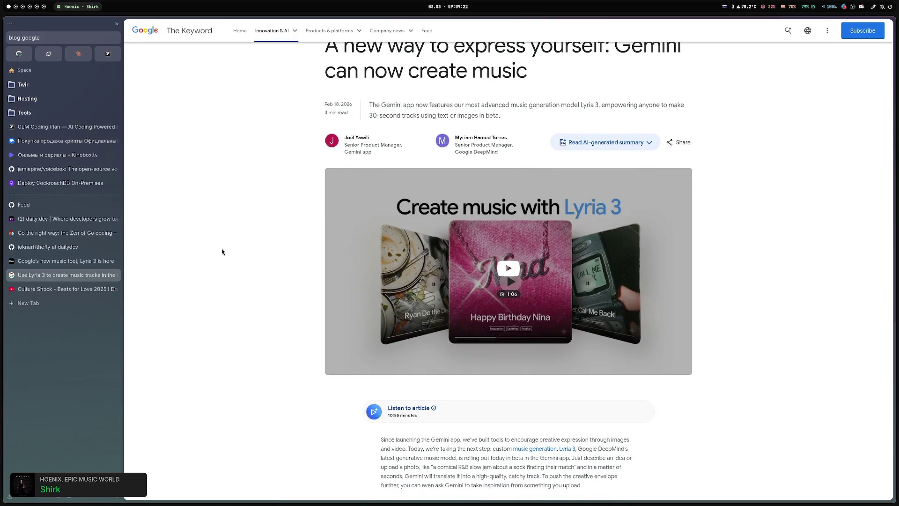
pyautogui.scroll(-7, 221, 248)
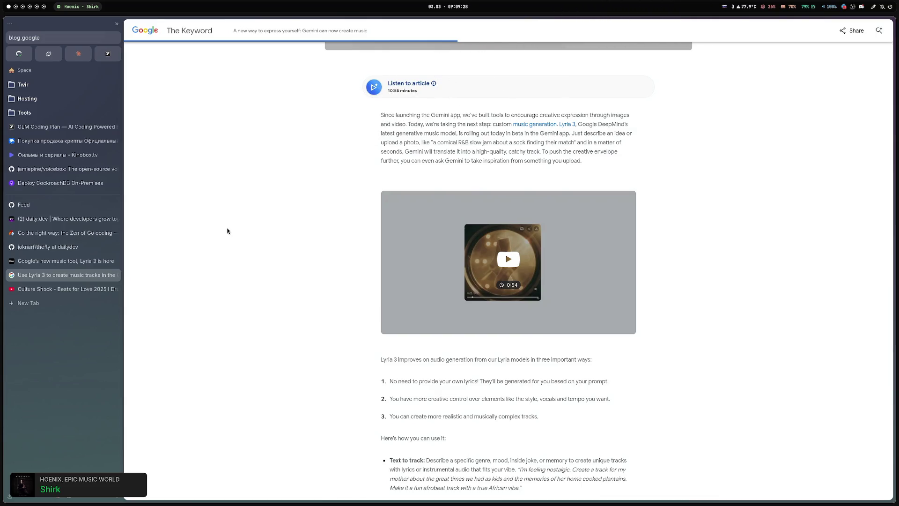
pyautogui.scroll(-13, 227, 231)
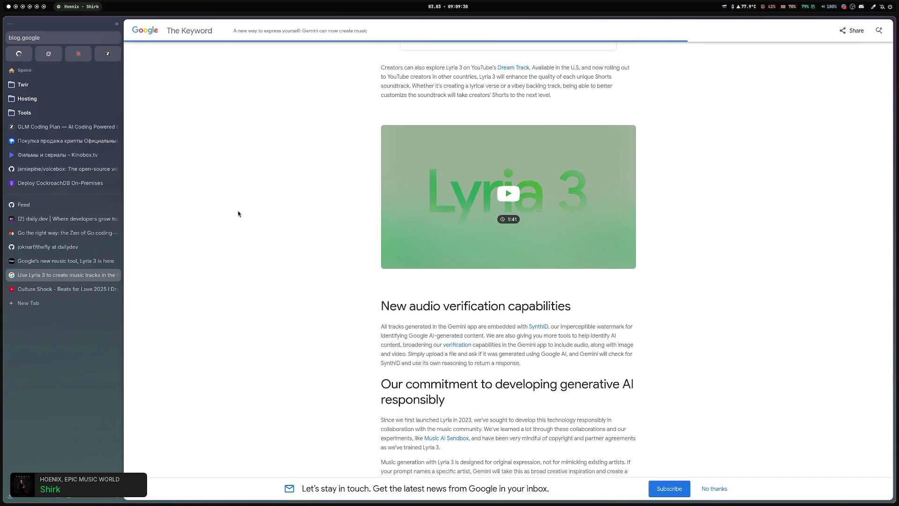
pyautogui.scroll(-2, 238, 214)
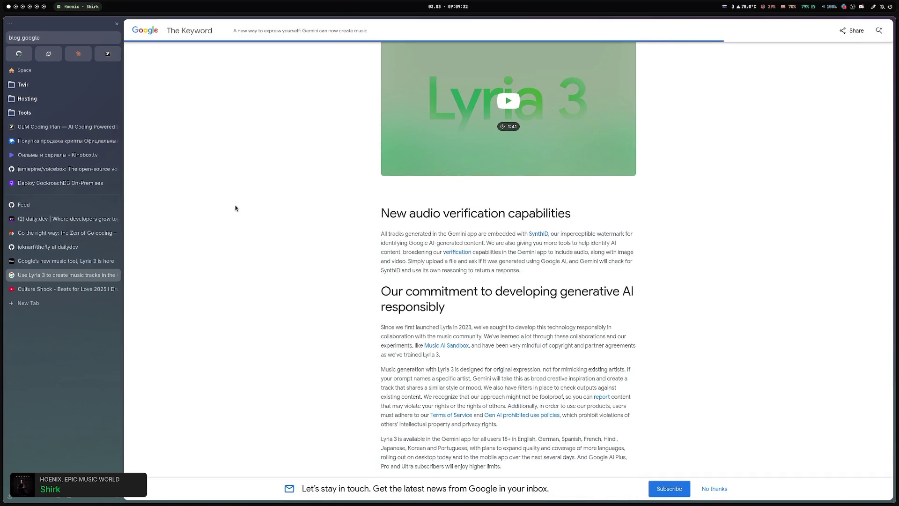
pyautogui.scroll(-2, 253, 213)
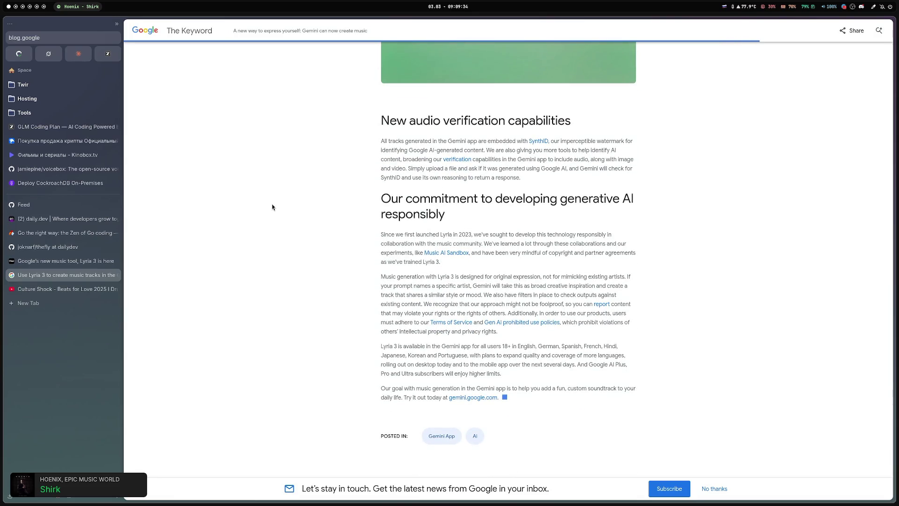
pyautogui.middleClick(66, 279)
pyautogui.scroll(-8, 427, 234)
# Skim the TNW Lyria 3 opinion piece, close its tab, and bring up the thefly GitHub repo.
pyautogui.scroll(-10, 427, 233)
pyautogui.scroll(-6, 426, 234)
pyautogui.scroll(5, 430, 227)
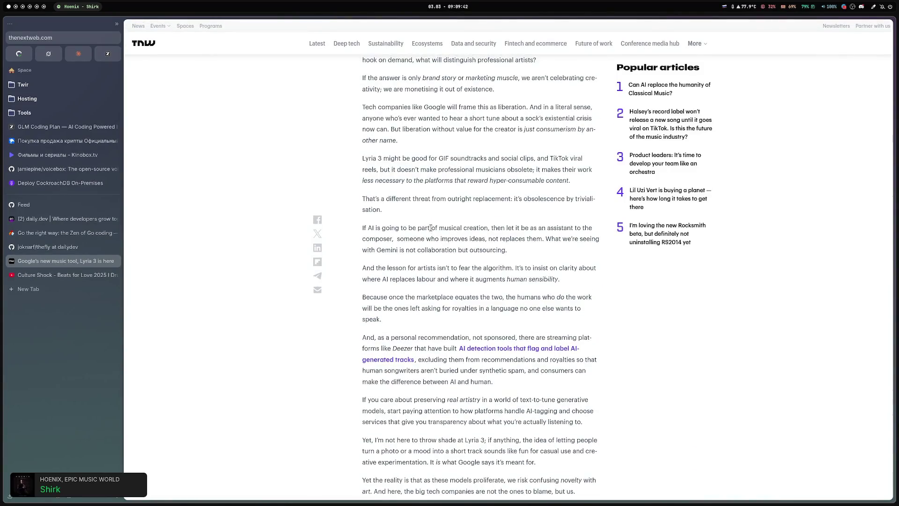
pyautogui.scroll(10, 418, 265)
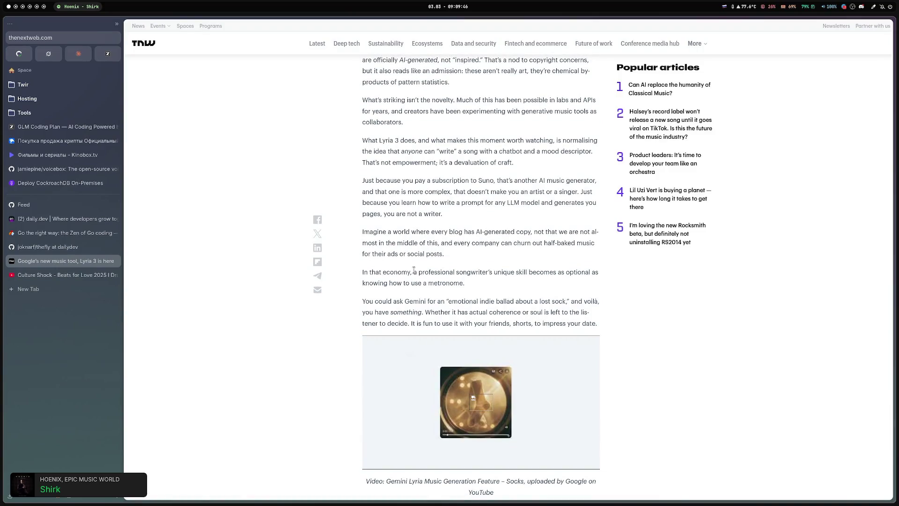
pyautogui.middleClick(59, 260)
pyautogui.click(64, 247)
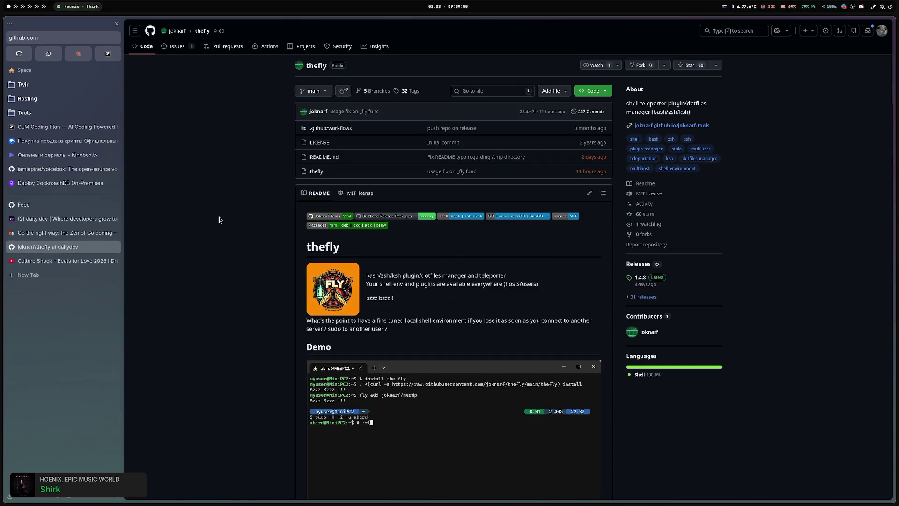
# Scroll the thefly README down to its teleport section, then close the GitHub tab.
pyautogui.scroll(-2, 218, 214)
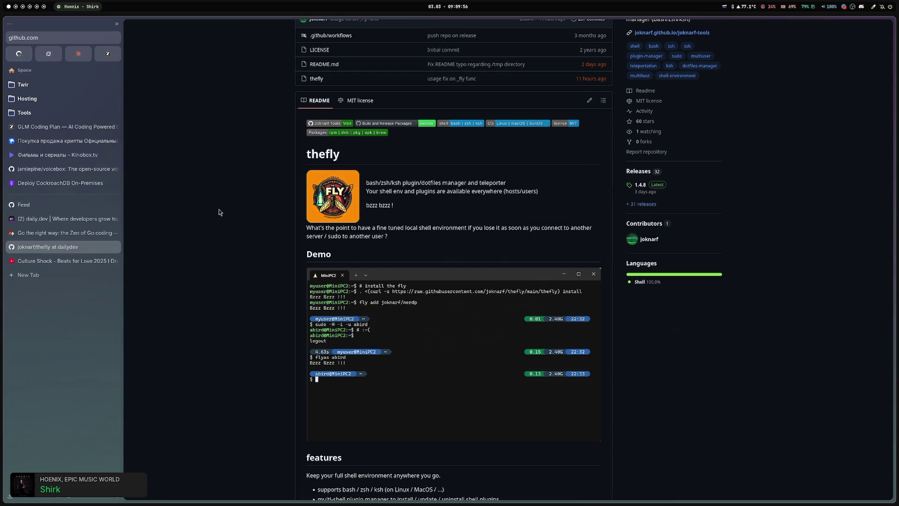
pyautogui.scroll(-5, 219, 212)
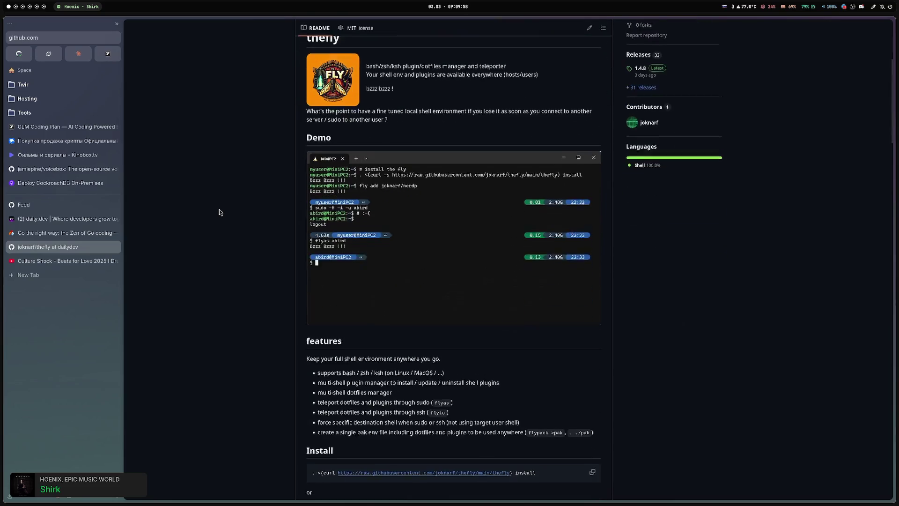
pyautogui.scroll(-2, 220, 212)
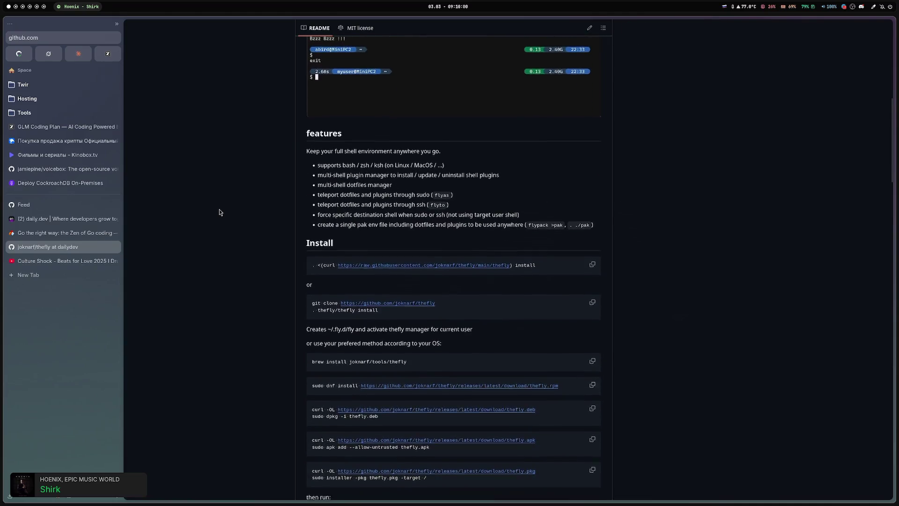
pyautogui.scroll(-2, 220, 212)
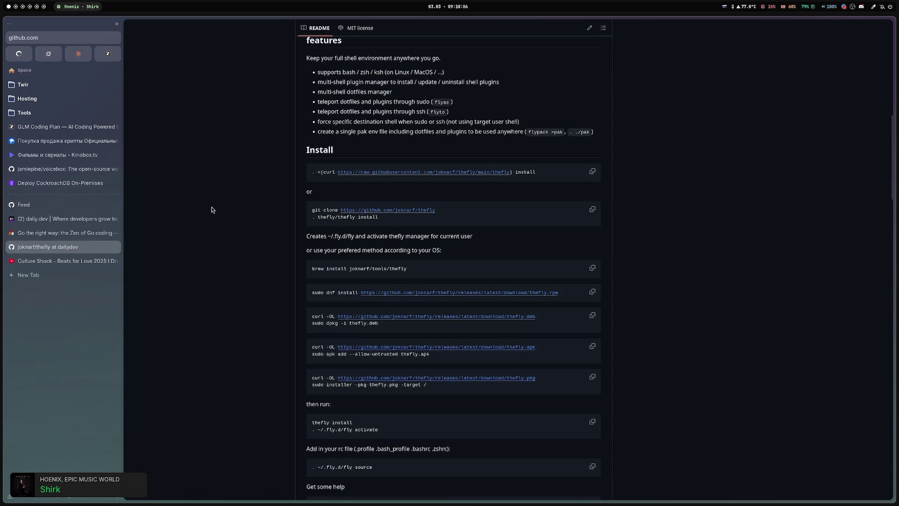
pyautogui.scroll(-4, 210, 204)
pyautogui.scroll(-8, 211, 204)
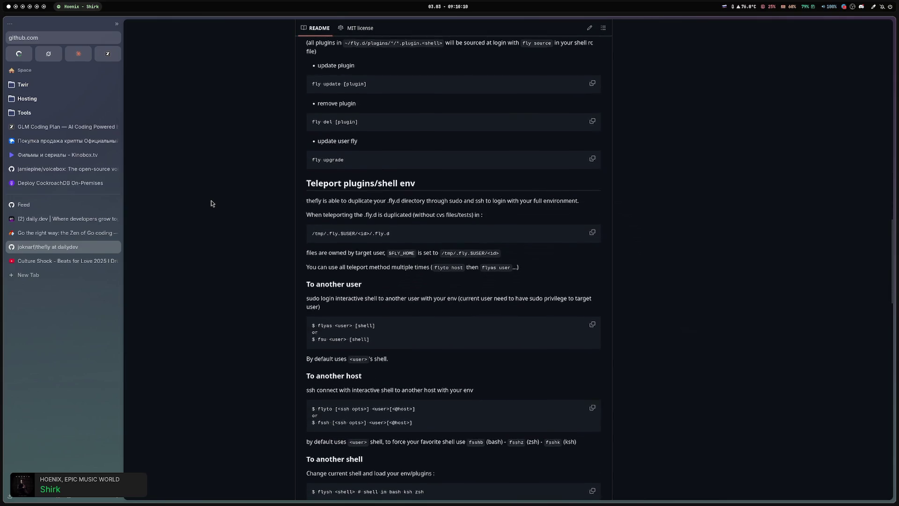
pyautogui.scroll(-1, 212, 202)
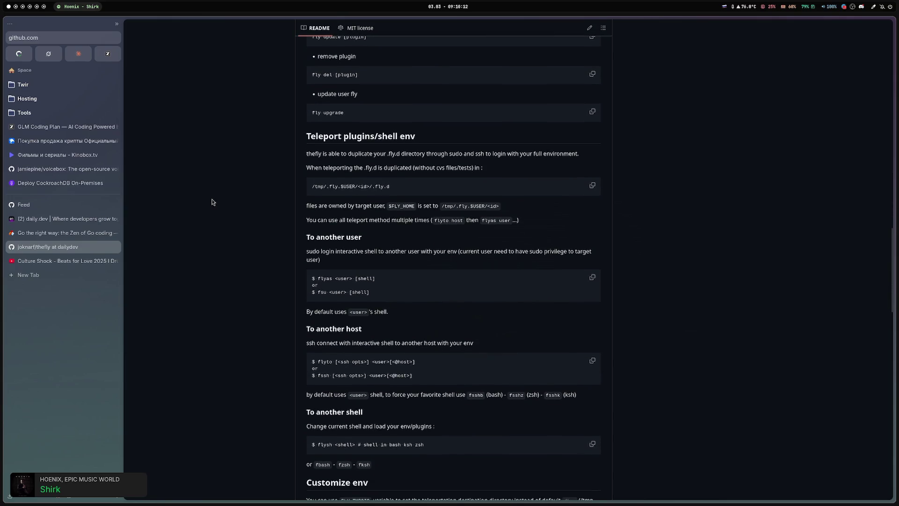
pyautogui.scroll(-2, 212, 202)
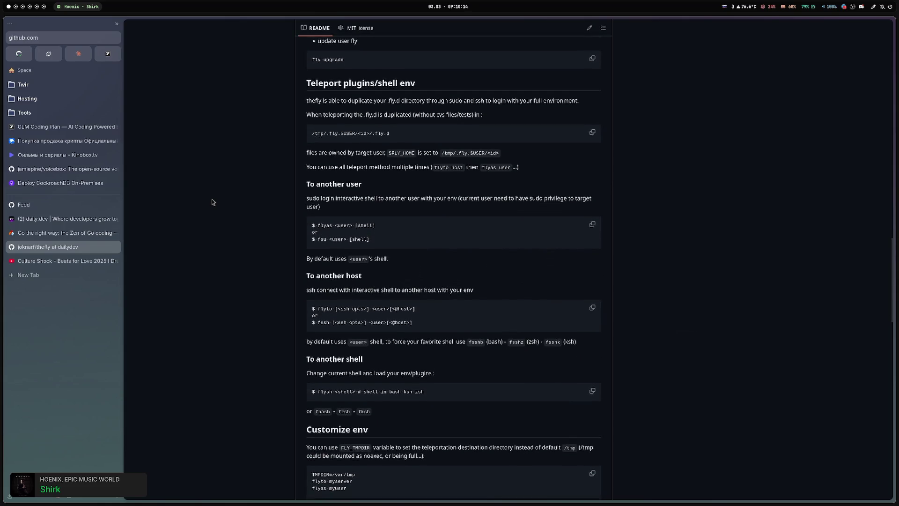
pyautogui.scroll(-4, 212, 202)
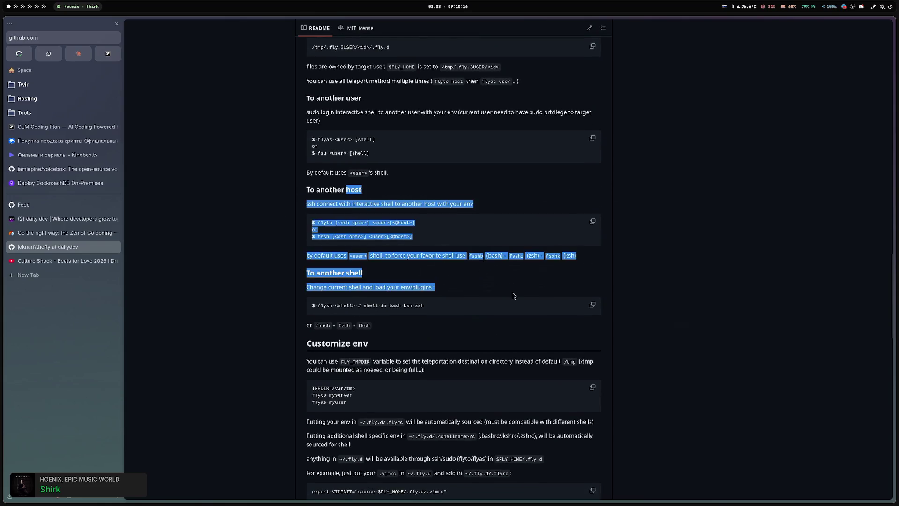
pyautogui.middleClick(58, 243)
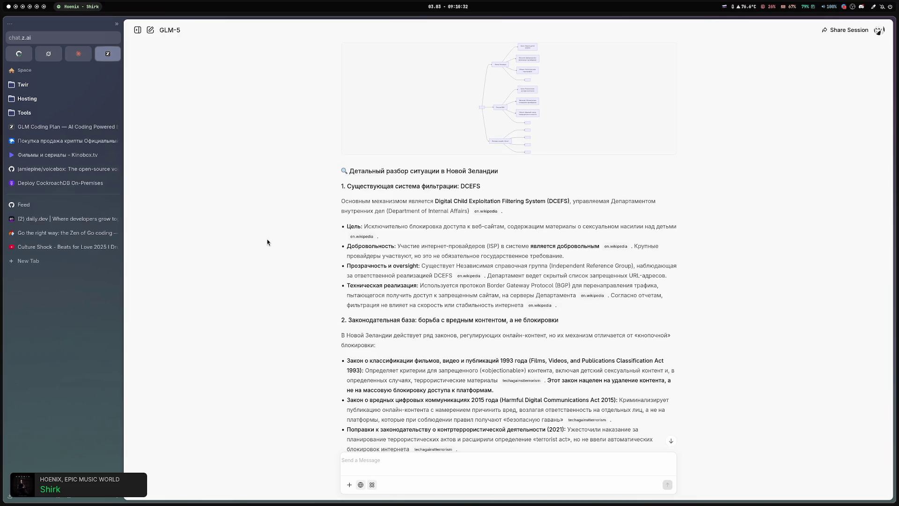
# Cycle tabs with Ctrl+Shift+Tab and Ctrl+Tab to reach the Culture Shock YouTube video.
pyautogui.hotkey('ctrl', 'shift', 'Tab')
pyautogui.hotkey('ctrl', 'shift', 'Tab')
pyautogui.hotkey('ctrl', 'Tab')
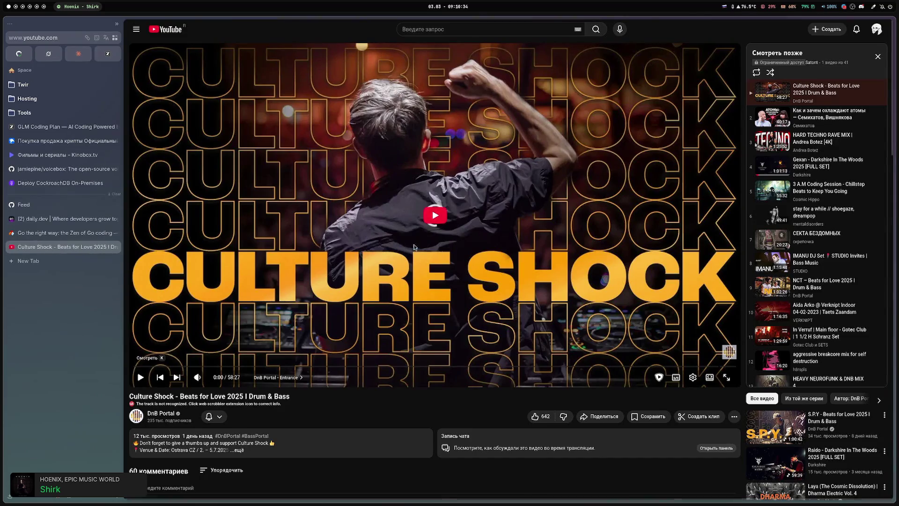
# Reload the Culture Shock video page and copy its address.
pyautogui.rightClick(400, 279)
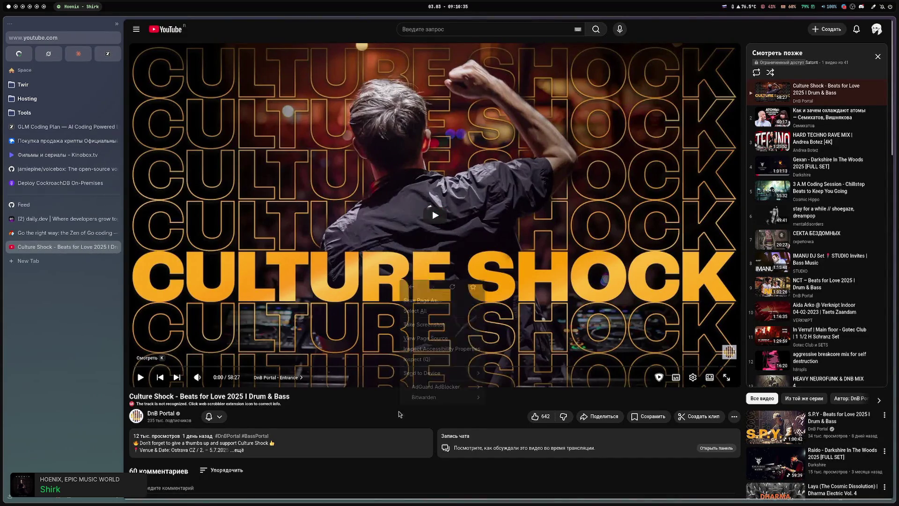
pyautogui.click(453, 287)
pyautogui.hotkey('ctrl', 'shift', 'c')
# Load the copied video link in an extra browser window, then close that window.
pyautogui.press('super+space')
pyautogui.write('руд')
pyautogui.press('BackSpace')
pyautogui.press('BackSpace')
pyautogui.press('BackSpace')
pyautogui.write('h')
pyautogui.press('Escape')
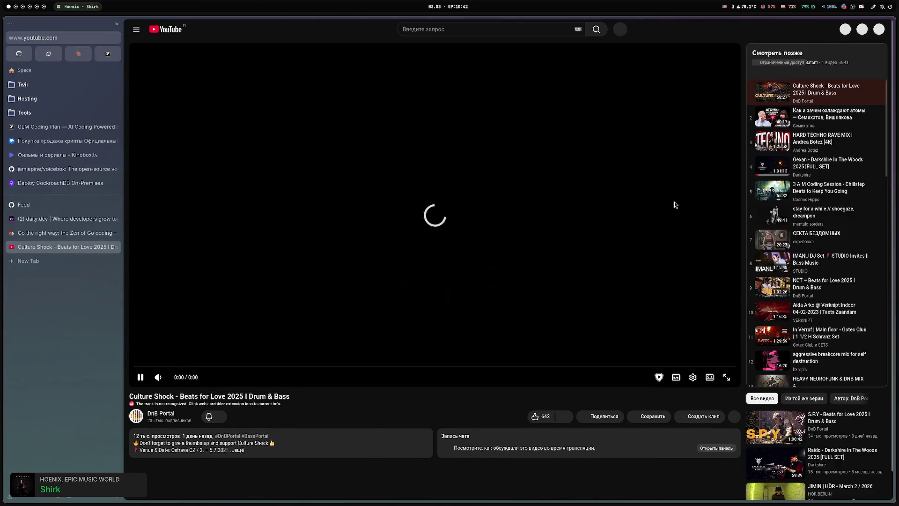
pyautogui.hotkey('ctrl', 'v')
pyautogui.press('Return')
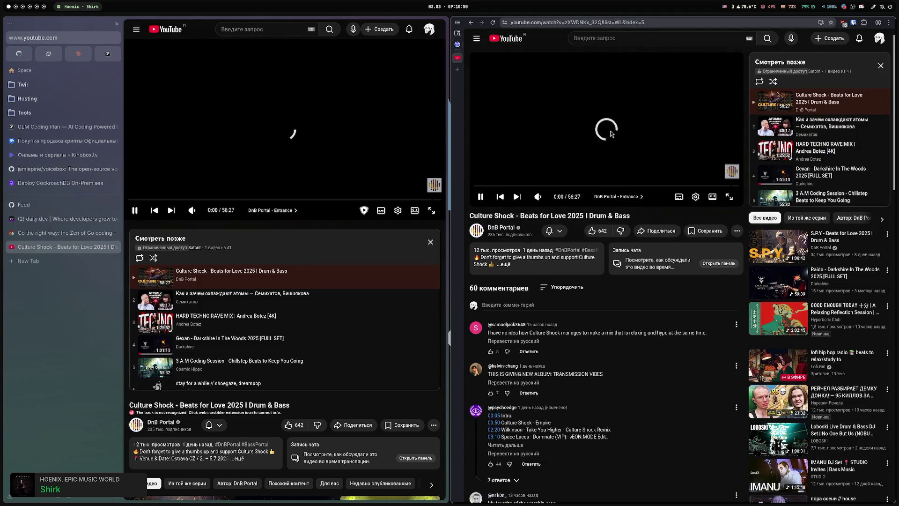
pyautogui.hotkey('ctrl', 'w')
pyautogui.hotkey('ctrl', 'w')
# Launch Floorp from the launcher and paste the video link into a new window.
pyautogui.press('super+space')
pyautogui.write('fl')
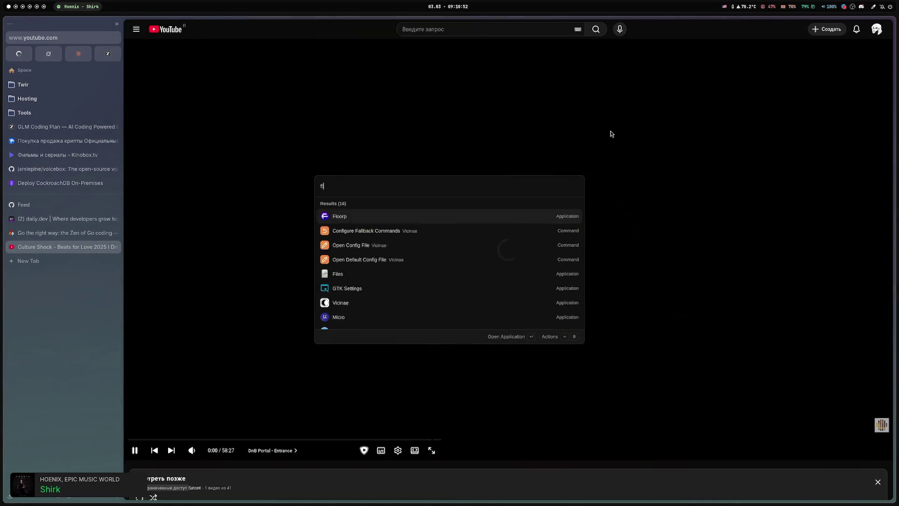
pyautogui.press('Escape')
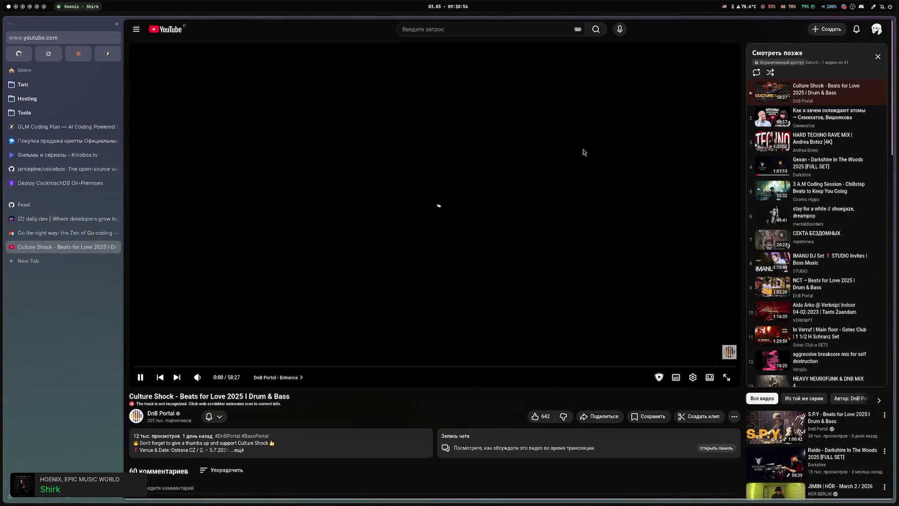
pyautogui.hotkey('ctrl', 'n')
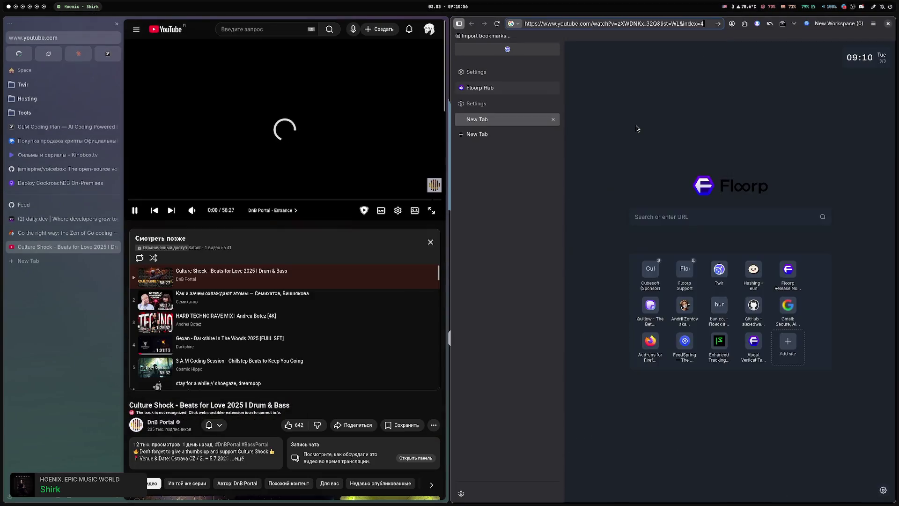
# Load the Culture Shock video in a wider Floorp window, accept YouTube's cookies and start playback.
pyautogui.press('Return')
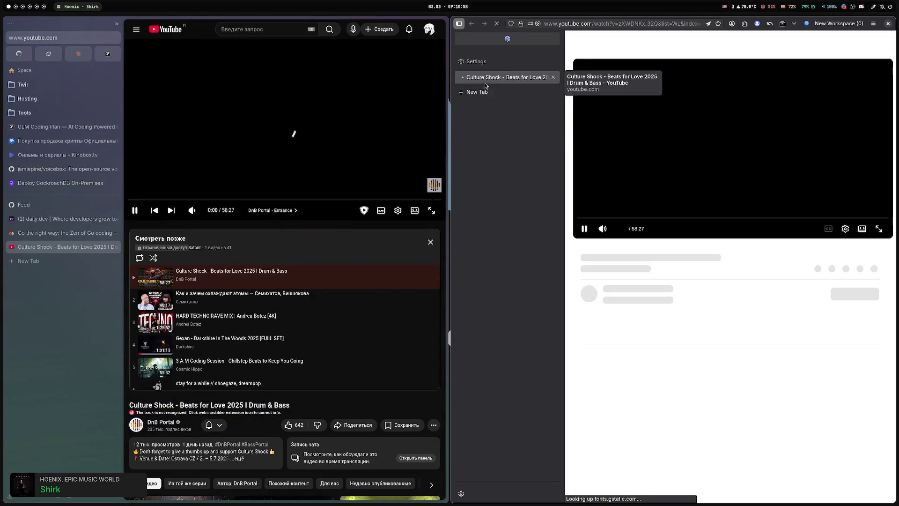
pyautogui.moveTo(527, 174); pyautogui.dragTo(467, 175)
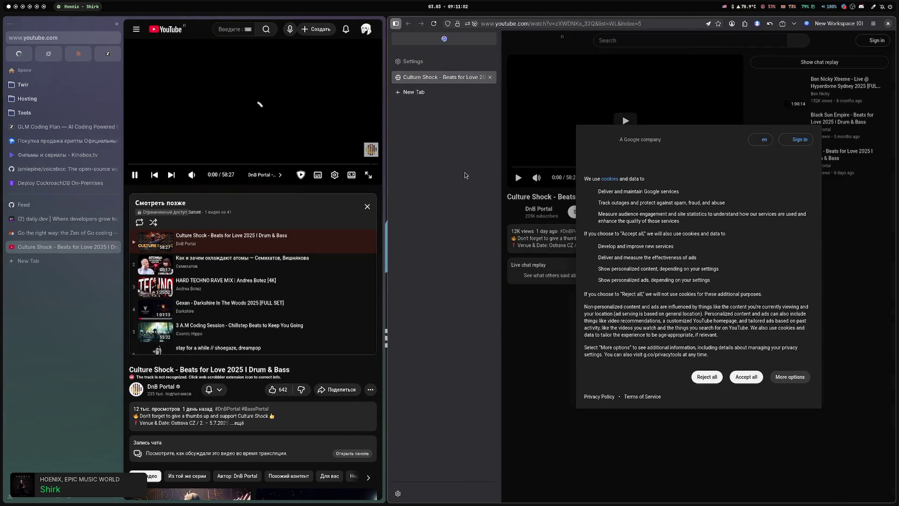
pyautogui.click(746, 377)
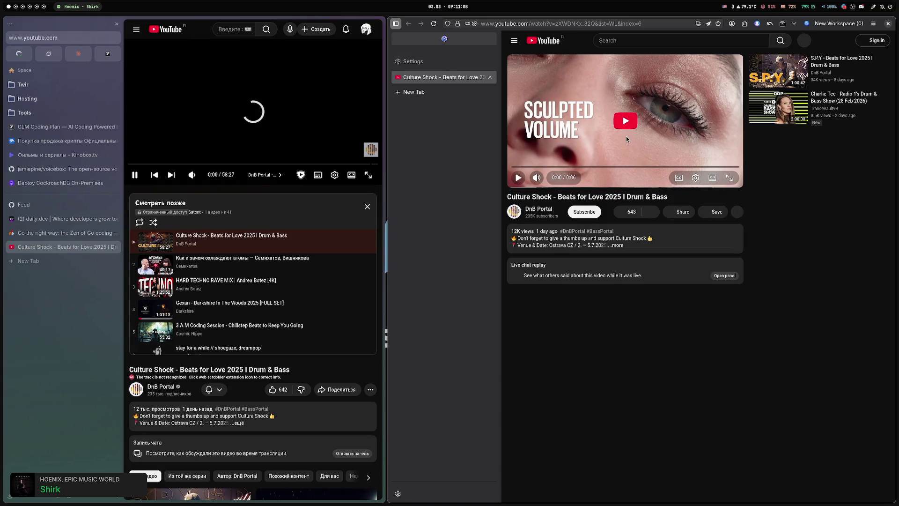
pyautogui.click(627, 124)
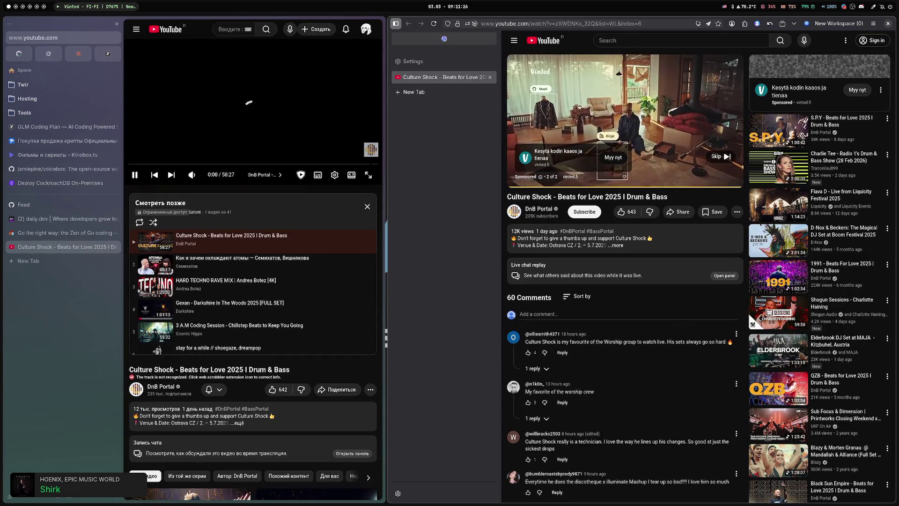
# Skip the pre-video ad, glance at the extensions panel, and move to the Easy Effects workspace.
pyautogui.click(720, 156)
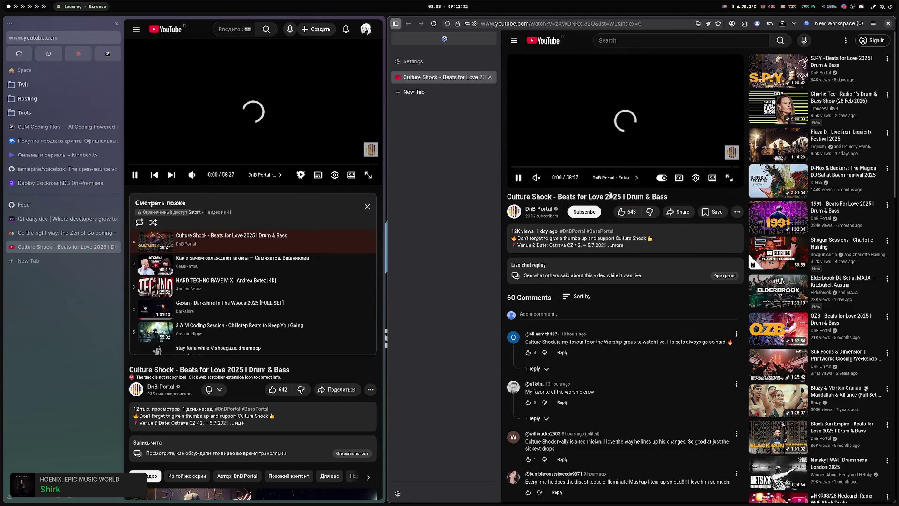
pyautogui.click(744, 24)
pyautogui.click(745, 24)
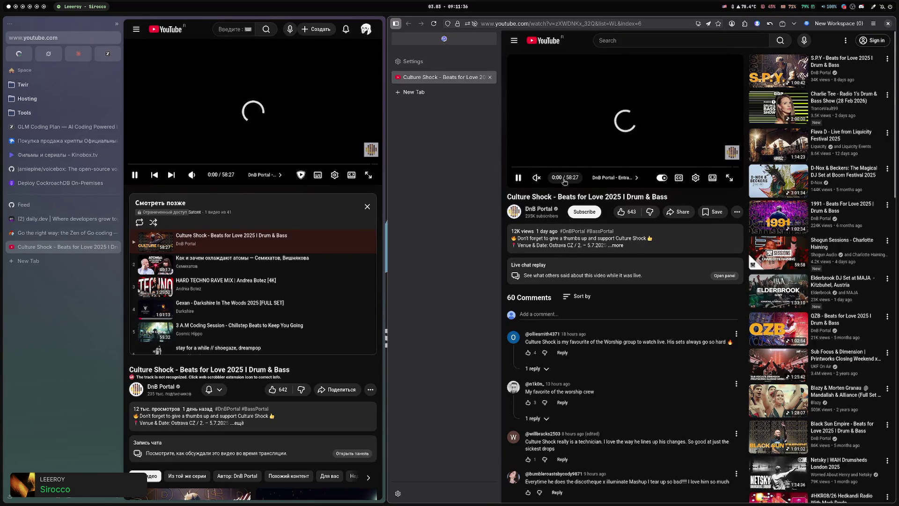
pyautogui.press('super+6')
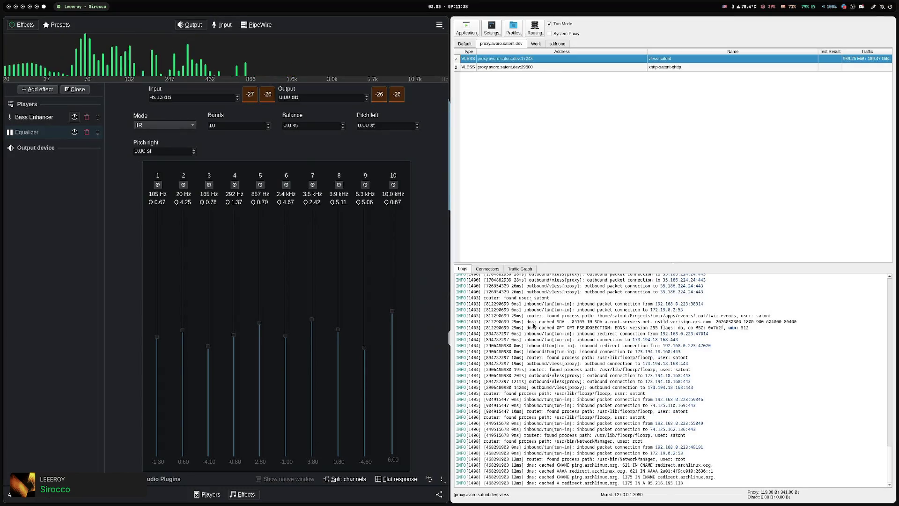
# Scroll the proxy logs beside the Easy Effects equalizer, then return to the YouTube windows' workspace.
pyautogui.scroll(10, 694, 423)
pyautogui.scroll(-10, 694, 422)
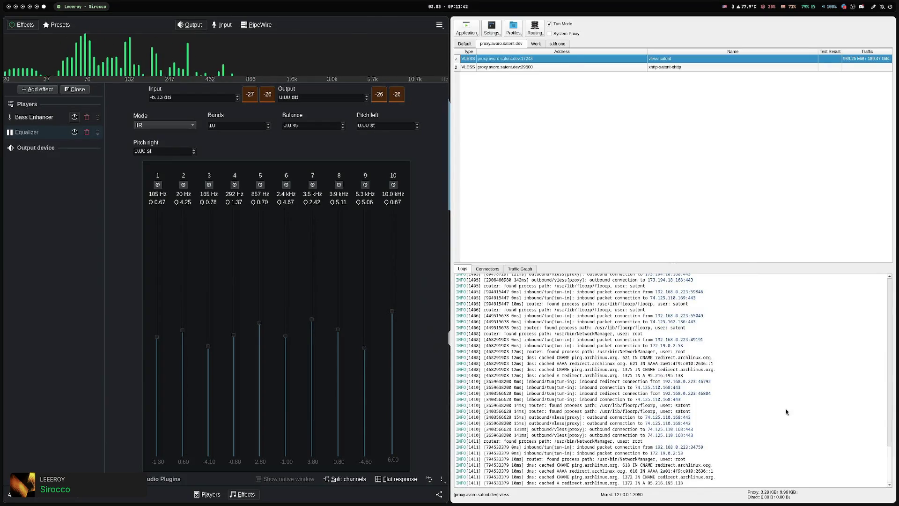
pyautogui.press('super+1')
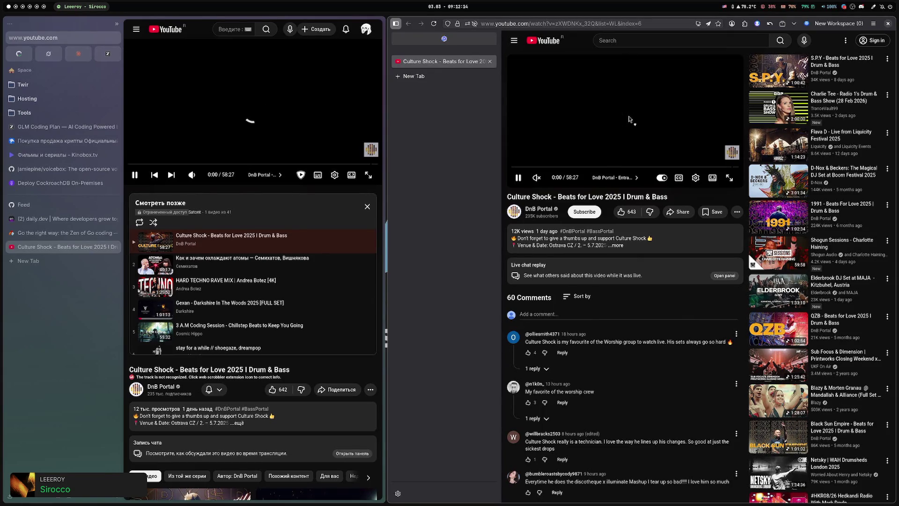
# Close the Floorp window and scroll down through the GLM-5 chat answer.
pyautogui.hotkey('ctrl', 'w')
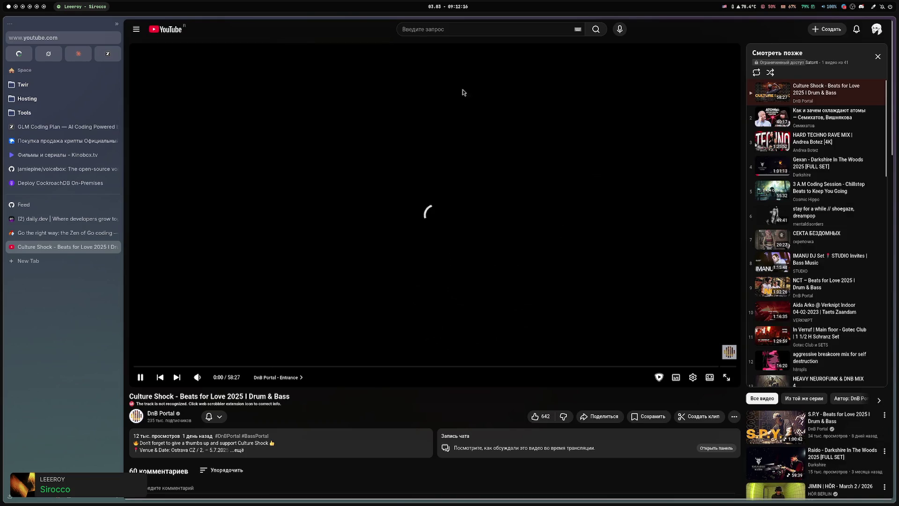
pyautogui.click(108, 54)
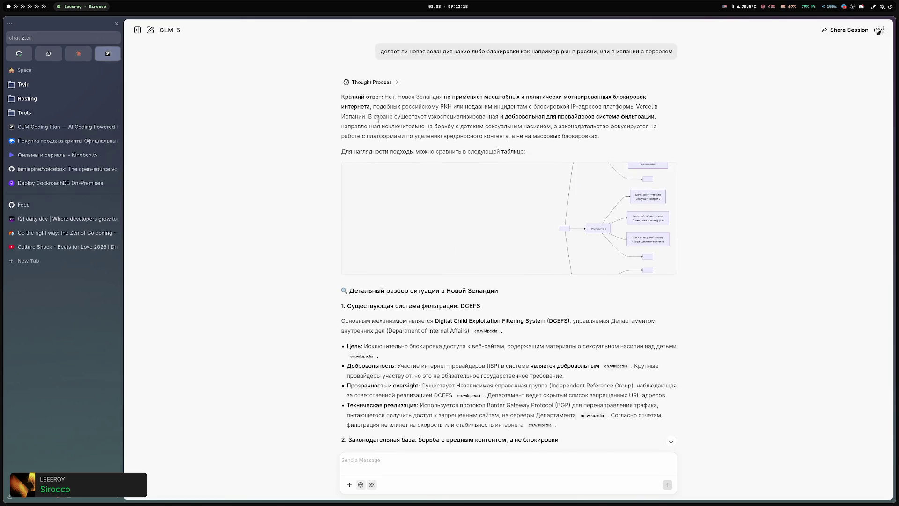
pyautogui.scroll(-3, 522, 204)
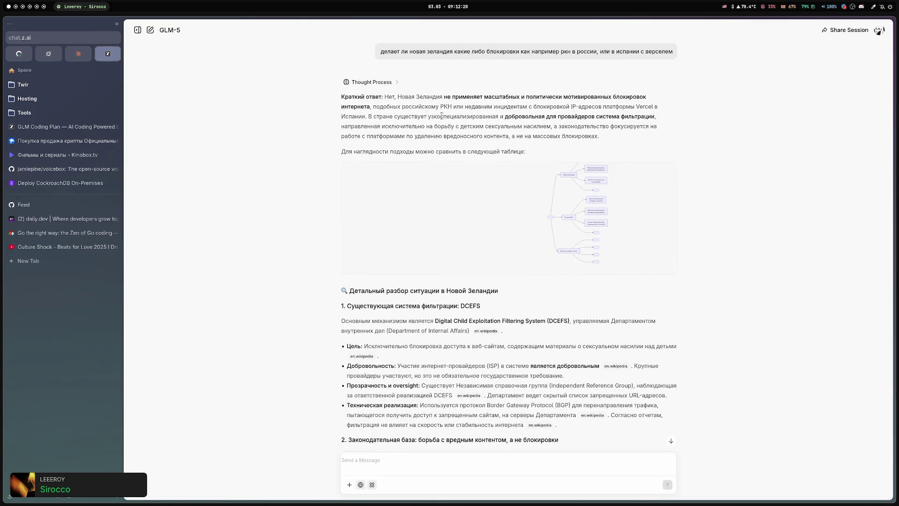
pyautogui.scroll(-5, 453, 117)
# Highlight part of the chat answer, scroll back up, and move to the Zen of Go article tab.
pyautogui.moveTo(360, 484)
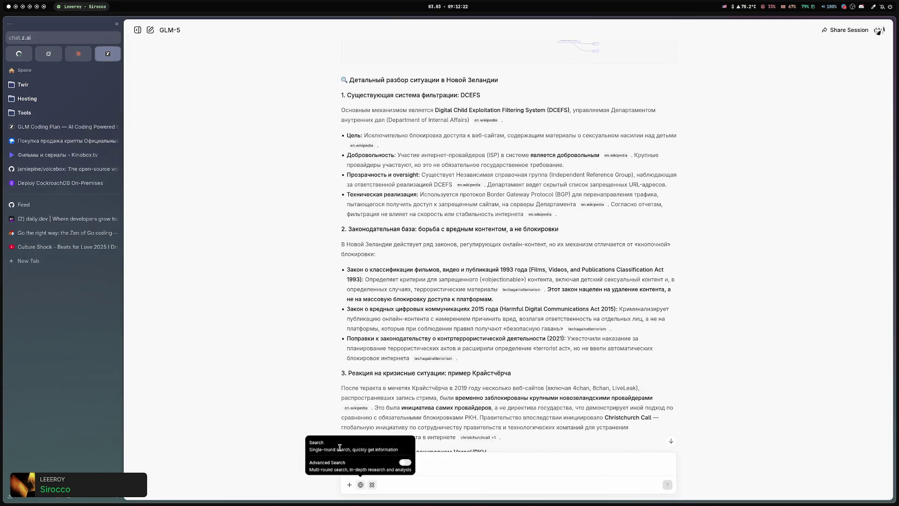
pyautogui.moveTo(270, 278)
pyautogui.mouseDown()
pyautogui.moveTo(656, 381)
pyautogui.moveTo(641, 369)
pyautogui.mouseUp()
pyautogui.click(638, 371)
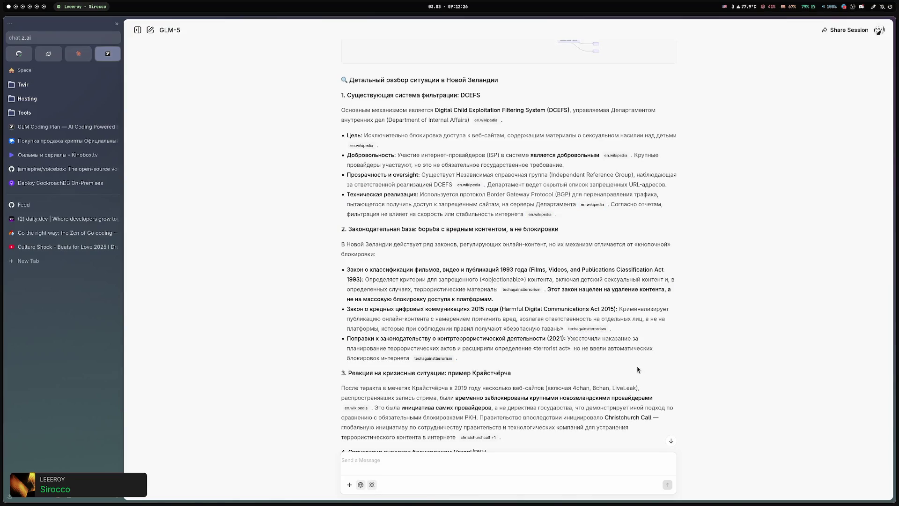
pyautogui.scroll(1, 288, 227)
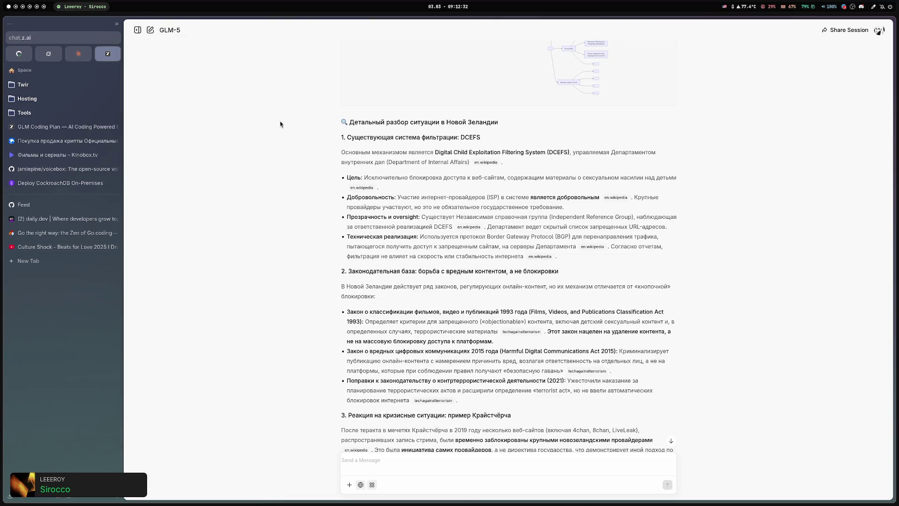
pyautogui.scroll(4, 280, 124)
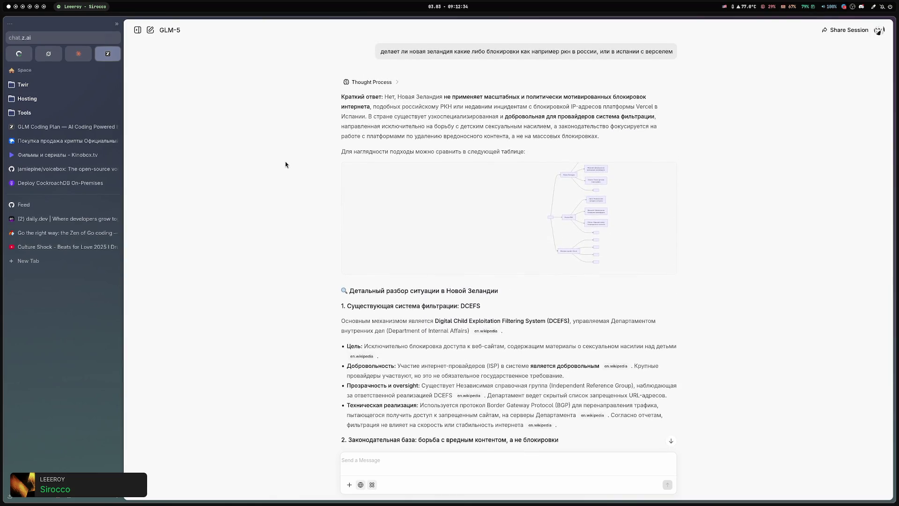
pyautogui.hotkey('ctrl', 'Tab')
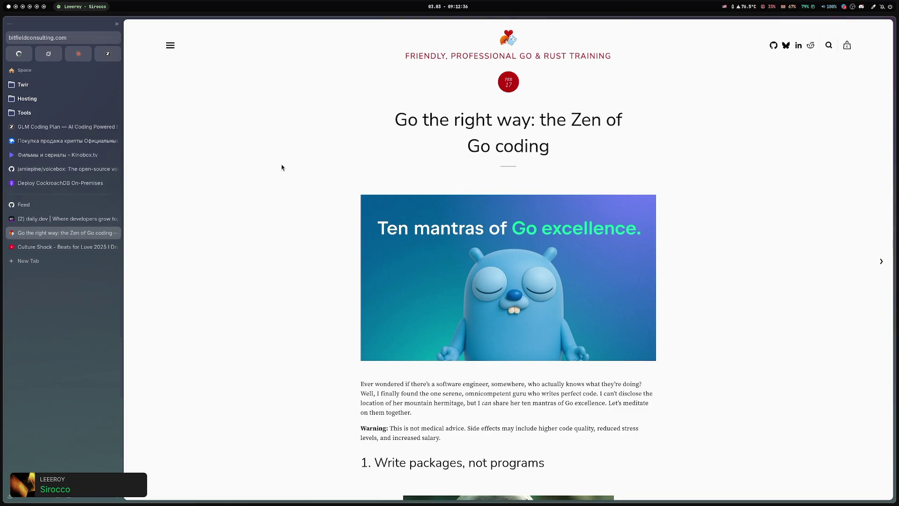
# Read through the Zen of Go article, briefly highlighting one of its headings.
pyautogui.scroll(-3, 281, 167)
pyautogui.scroll(-3, 280, 167)
pyautogui.scroll(2, 296, 171)
pyautogui.scroll(5, 304, 172)
pyautogui.scroll(-5, 389, 187)
pyautogui.moveTo(373, 231); pyautogui.dragTo(587, 236)
pyautogui.click(587, 236)
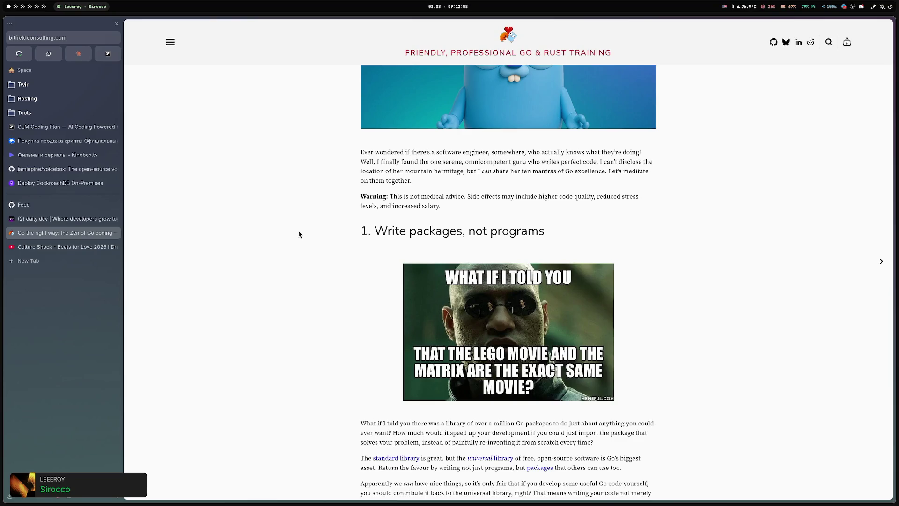
# Close the article tab and go to the terminal workspace's opencode command list.
pyautogui.hotkey('ctrl', 'w')
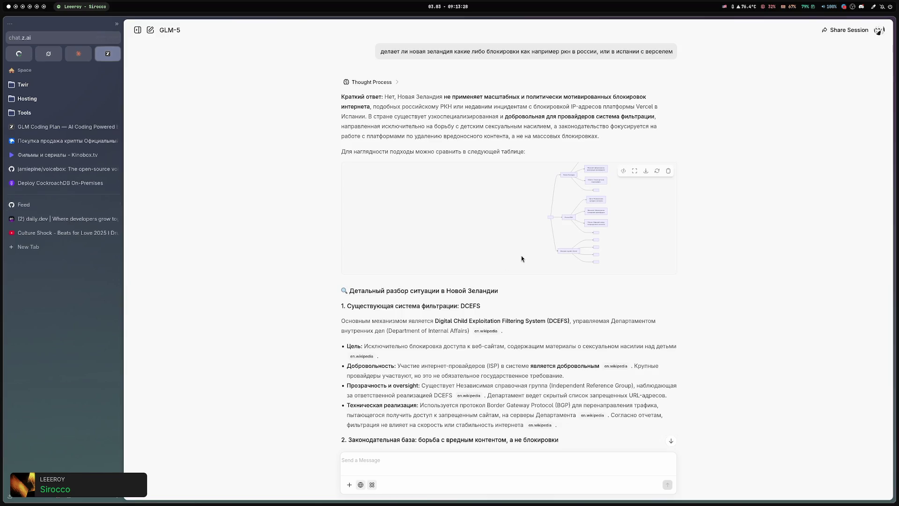
pyautogui.press('super+2')
pyautogui.press('super+4')
pyautogui.hotkey('ctrl', 'p')
# Filter opencode commands for 'model', browse Select model down to GPT-5.2-Codex, then cancel.
pyautogui.write('mn')
pyautogui.press('BackSpace')
pyautogui.write('model')
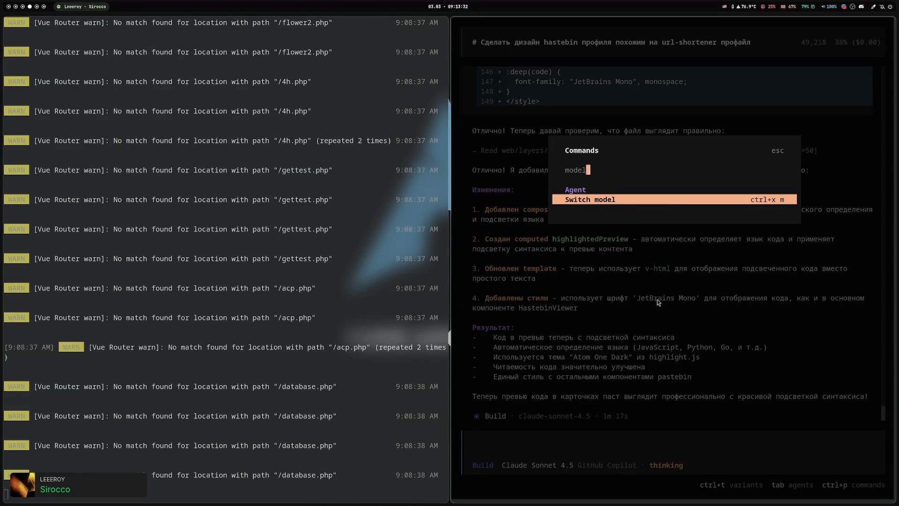
pyautogui.press('Return')
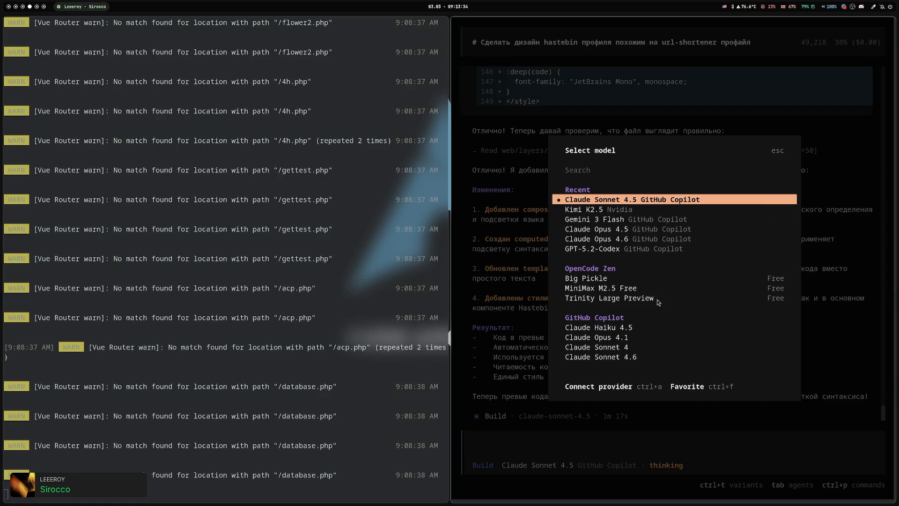
pyautogui.press('Down')
pyautogui.press('Down')
pyautogui.press('Down')
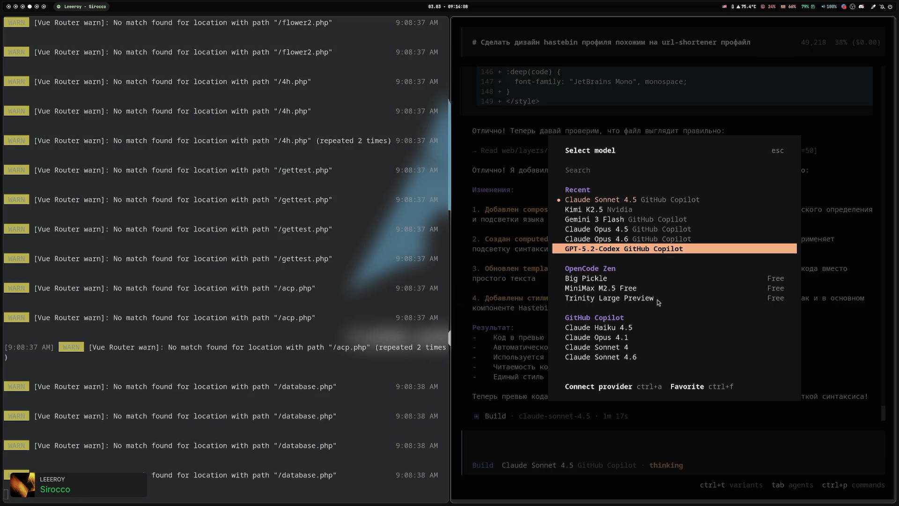
pyautogui.press('Escape')
# Scroll through the opencode server log pane, selecting and clearing a few lines.
pyautogui.scroll(15, 230, 213)
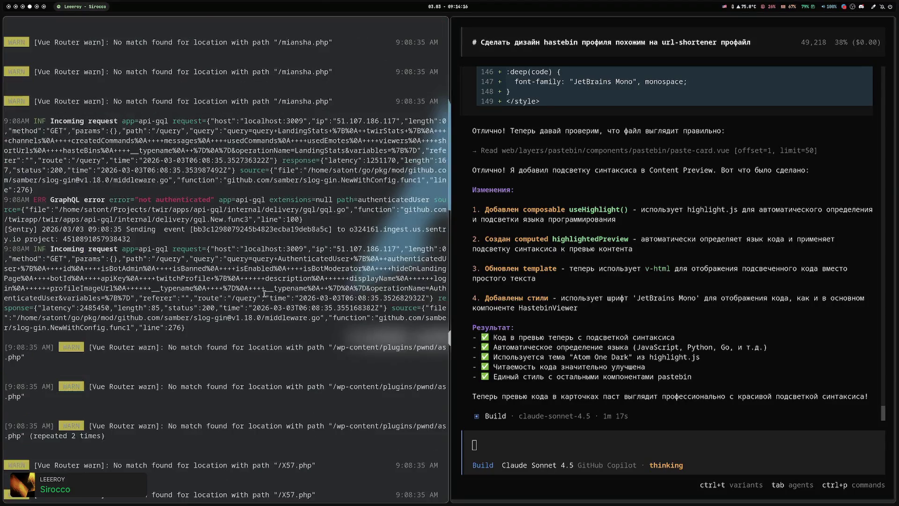
pyautogui.scroll(-4, 243, 243)
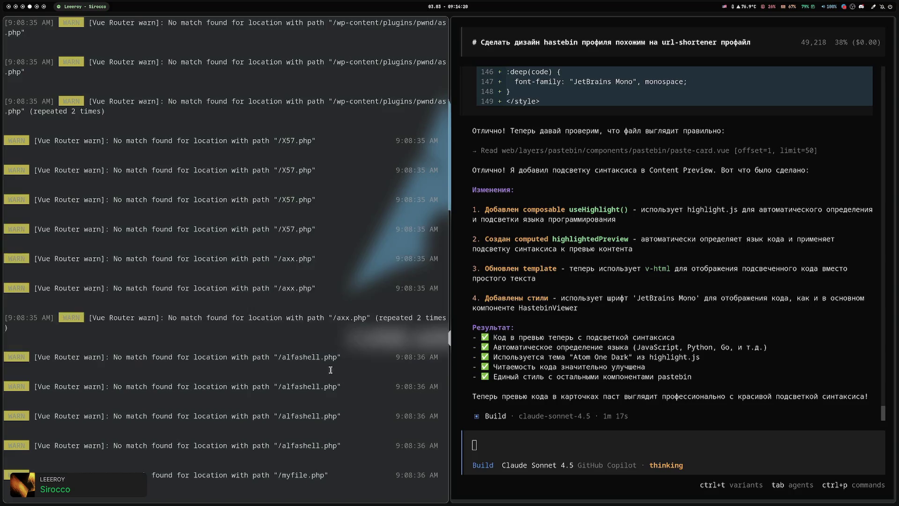
pyautogui.scroll(-15, 261, 276)
pyautogui.moveTo(231, 238); pyautogui.dragTo(282, 307)
pyautogui.click(293, 333)
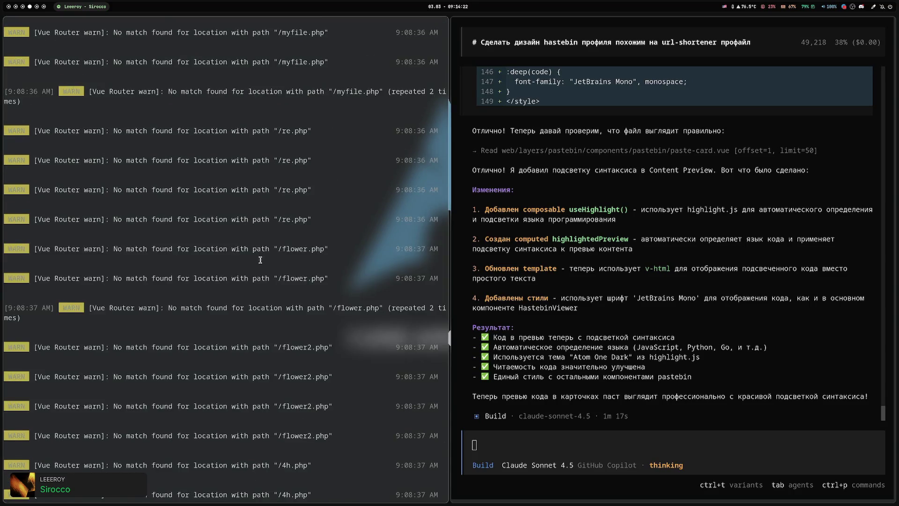
pyautogui.scroll(-2, 296, 328)
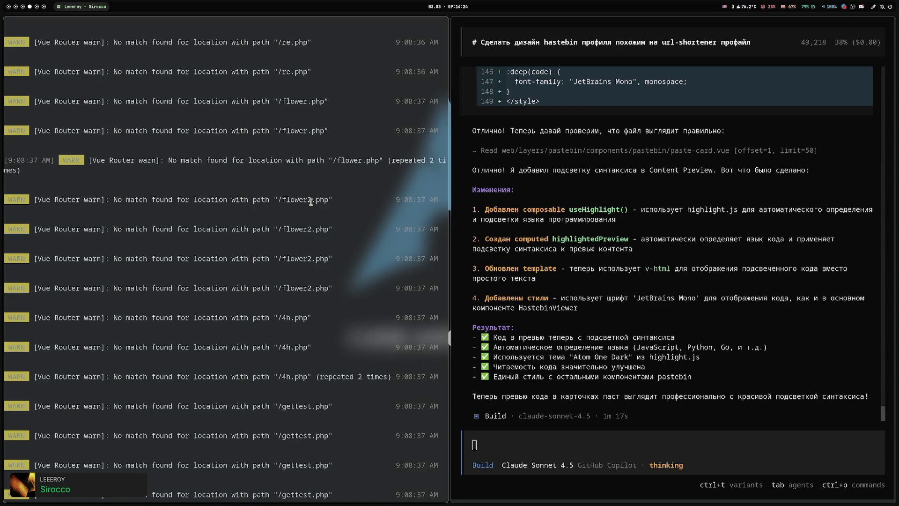
pyautogui.scroll(-3, 309, 208)
pyautogui.scroll(-2, 276, 290)
# Highlight the /database.php and nearby log lines, clear them, and return to the browser workspace.
pyautogui.moveTo(206, 258); pyautogui.dragTo(369, 341)
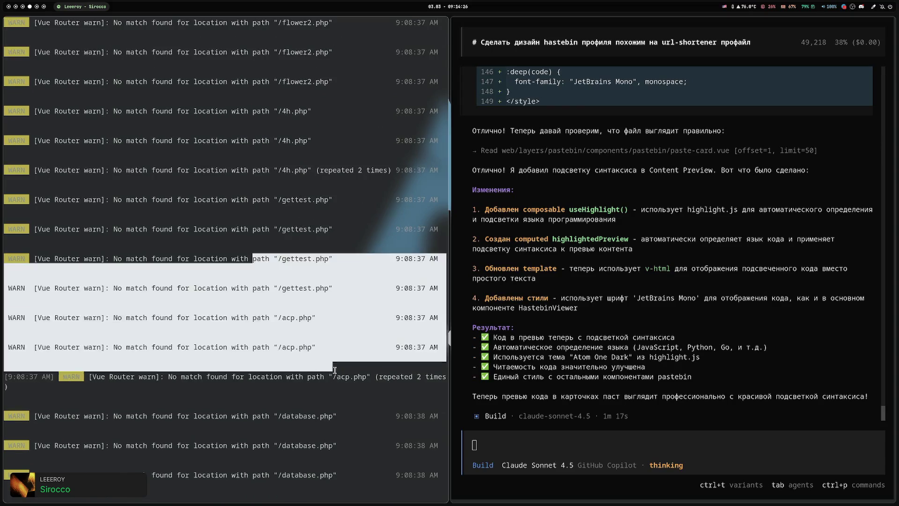
pyautogui.scroll(-1, 369, 341)
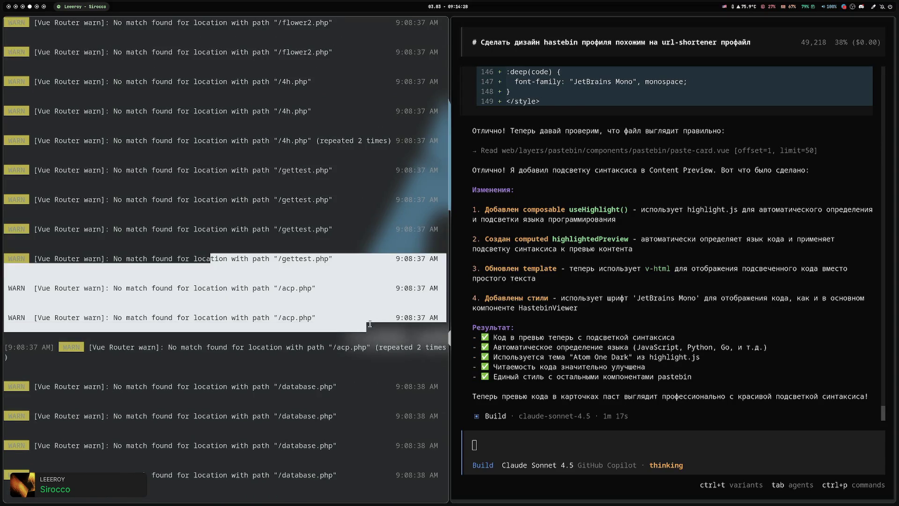
pyautogui.moveTo(215, 377); pyautogui.dragTo(364, 470)
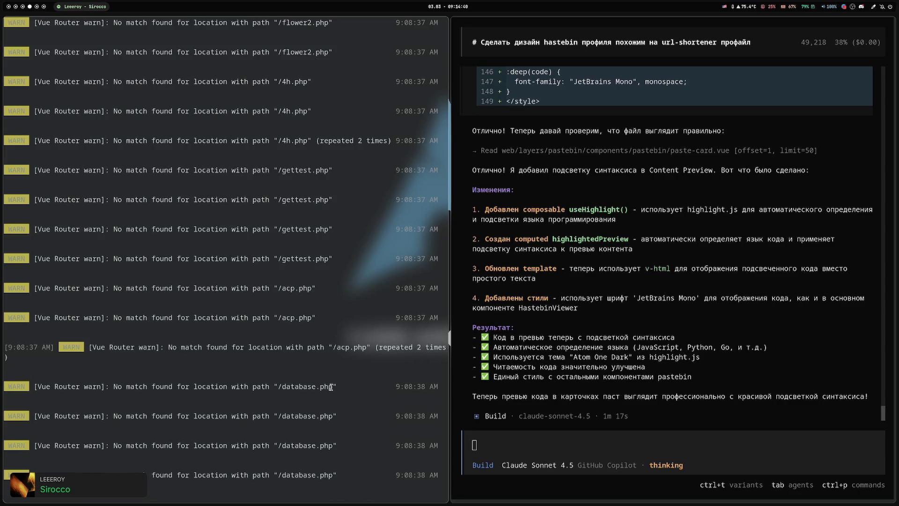
pyautogui.moveTo(247, 253)
pyautogui.mouseDown()
pyautogui.moveTo(291, 462)
pyautogui.moveTo(217, 239)
pyautogui.moveTo(373, 459)
pyautogui.mouseUp()
pyautogui.moveTo(215, 210); pyautogui.dragTo(349, 432)
pyautogui.click(338, 440)
pyautogui.press('super+1')
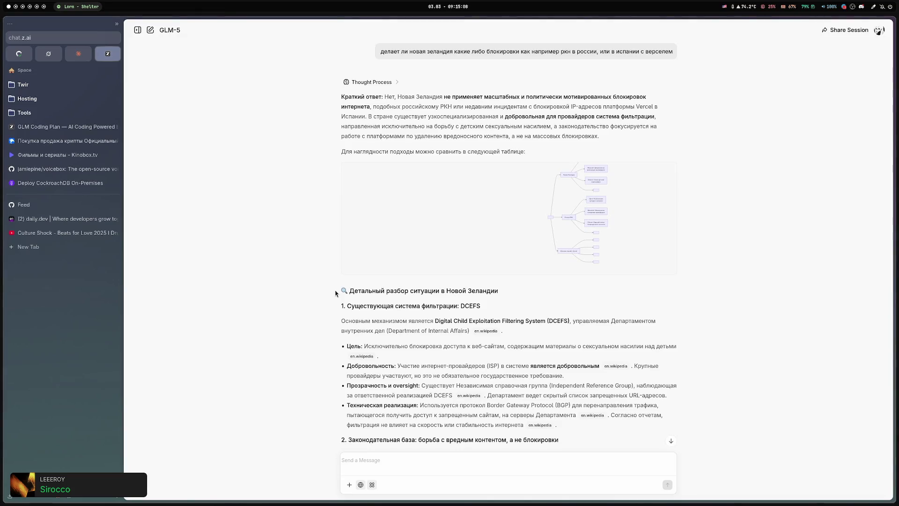
# Check Spotify's 711 Radio playing Shelter, cycle back to the browser, and open a new tab.
pyautogui.press('super+3')
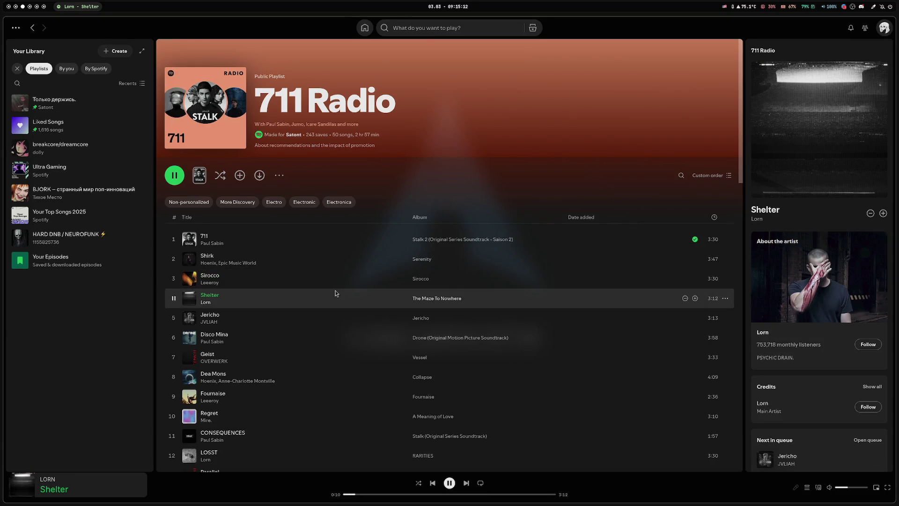
pyautogui.press('super+2')
pyautogui.press('super+4')
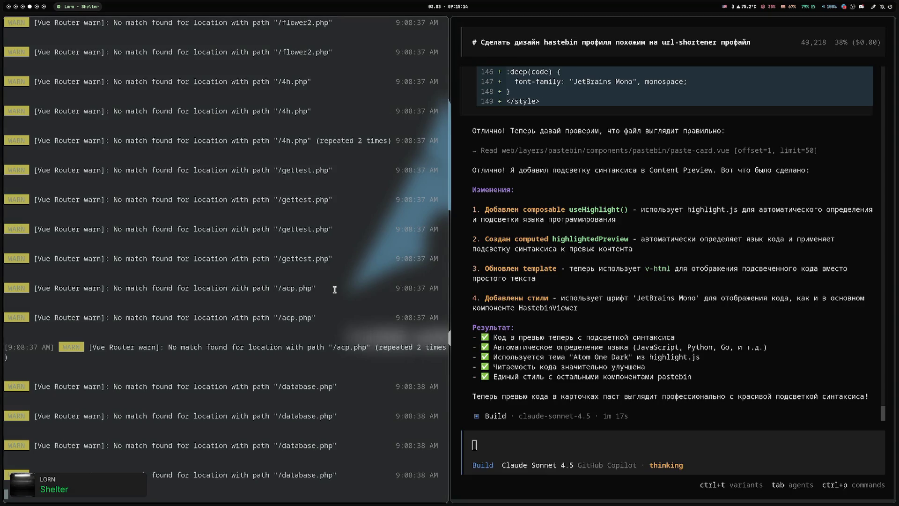
pyautogui.press('super+1')
pyautogui.hotkey('ctrl', 't')
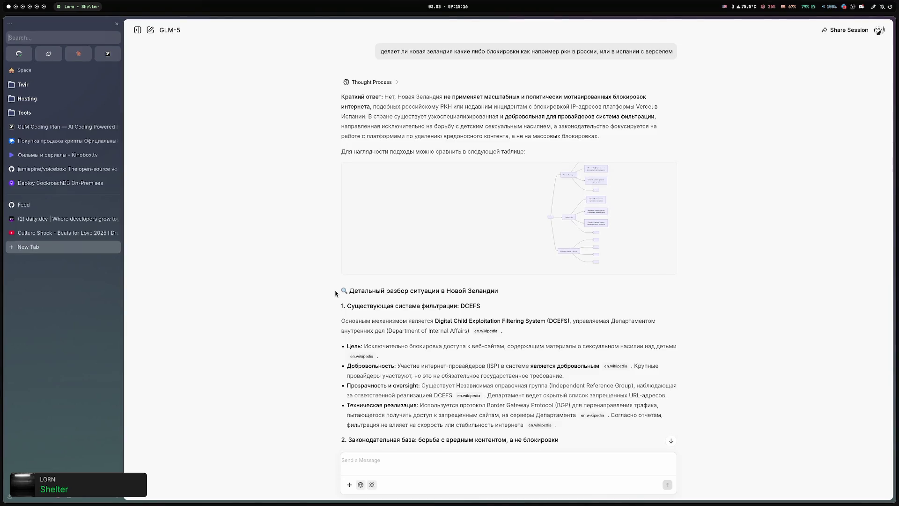
pyautogui.write('github copilot models')
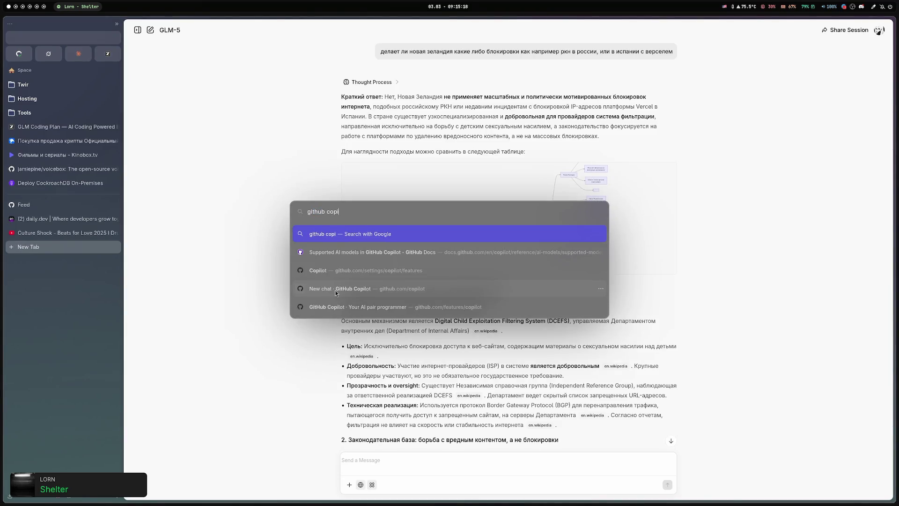
pyautogui.press('Down')
pyautogui.press('Return')
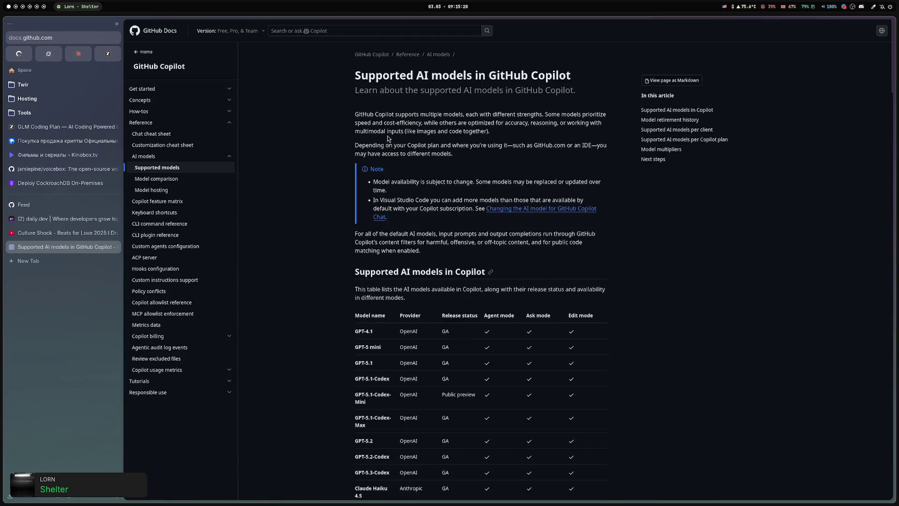
pyautogui.scroll(-5, 345, 247)
pyautogui.scroll(-15, 344, 247)
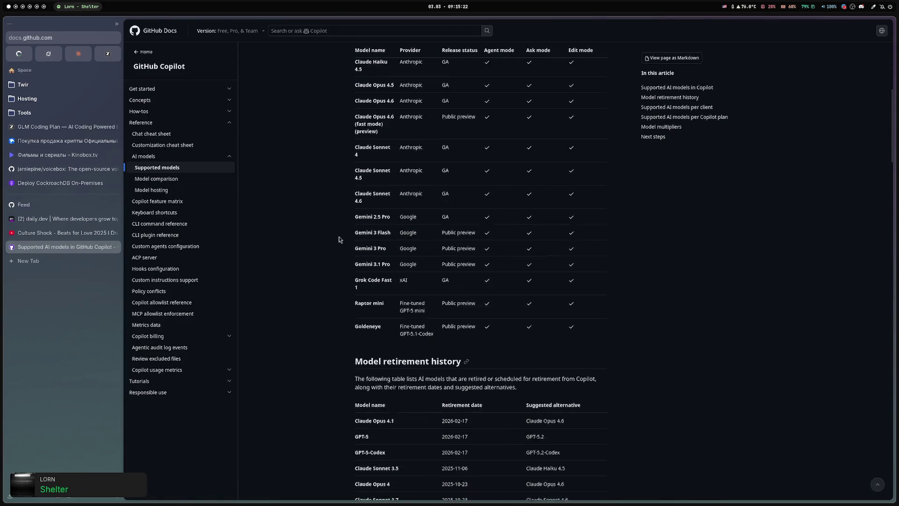
pyautogui.scroll(-20, 347, 236)
pyautogui.scroll(4, 344, 235)
pyautogui.scroll(-1, 343, 234)
pyautogui.scroll(2, 346, 368)
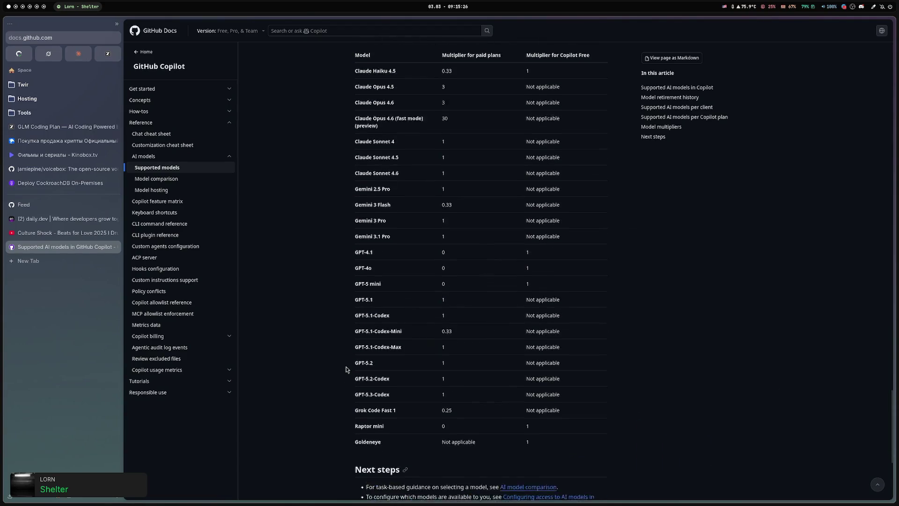
pyautogui.moveTo(352, 256)
pyautogui.mouseDown()
pyautogui.moveTo(641, 307)
pyautogui.moveTo(532, 271)
pyautogui.moveTo(533, 262)
pyautogui.mouseUp()
pyautogui.click(579, 264)
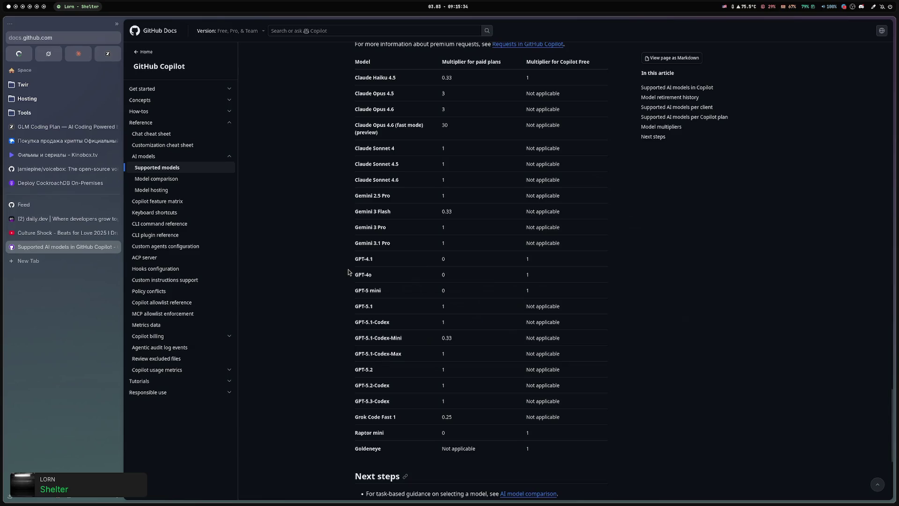
pyautogui.moveTo(354, 294); pyautogui.dragTo(614, 296)
pyautogui.click(309, 294)
pyautogui.scroll(1, 436, 294)
pyautogui.scroll(1, 435, 294)
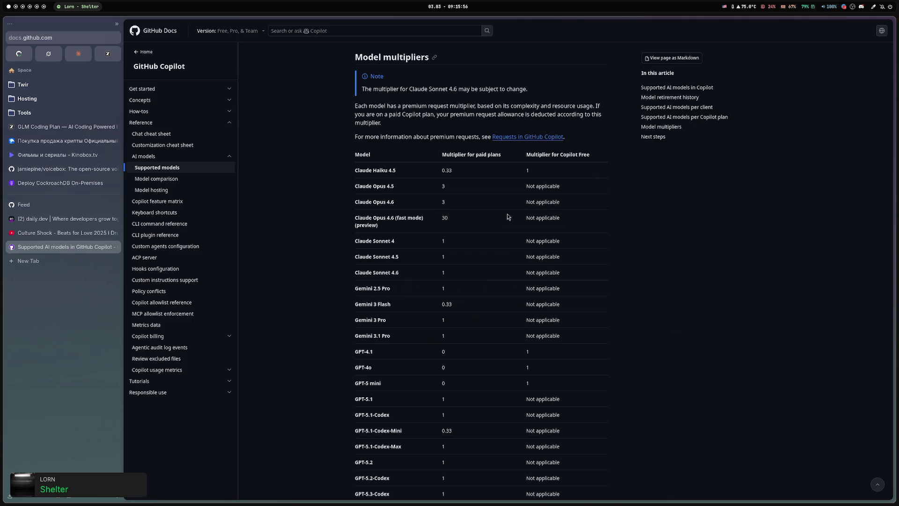
pyautogui.scroll(-3, 508, 216)
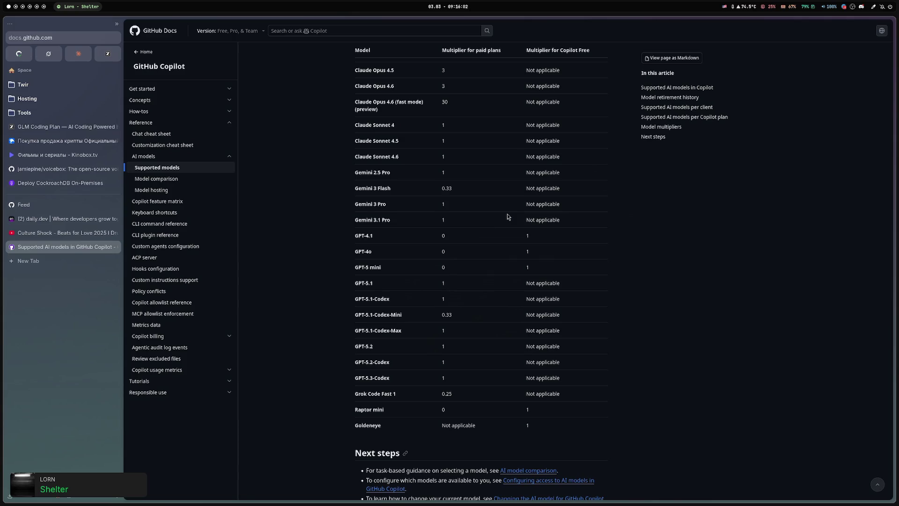
pyautogui.scroll(2, 507, 217)
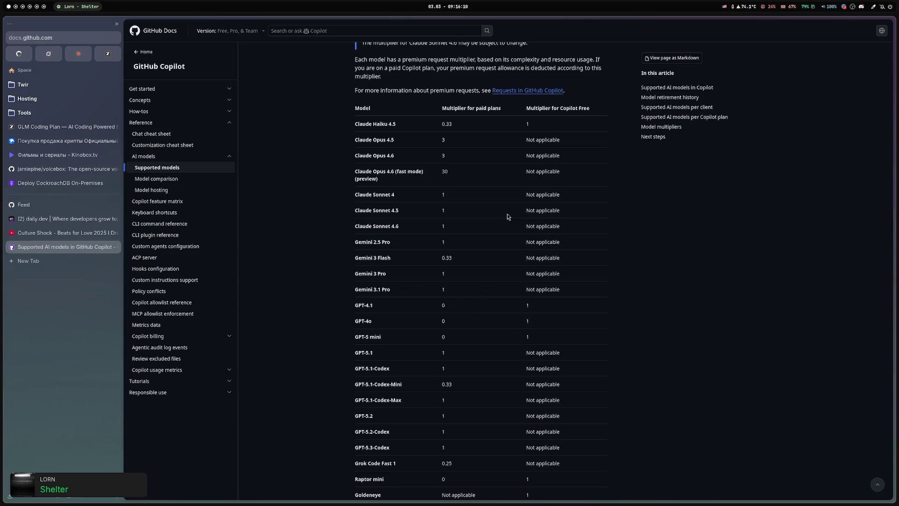
pyautogui.scroll(2, 508, 217)
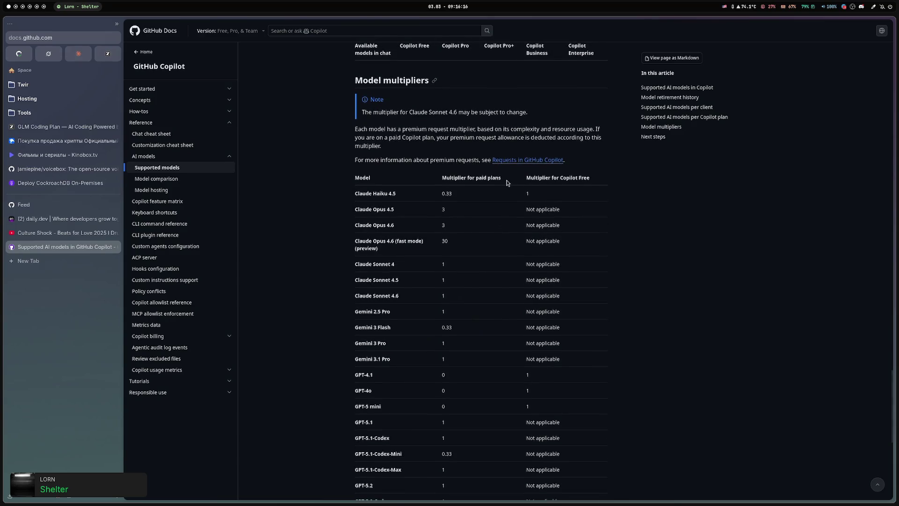
pyautogui.moveTo(339, 213)
pyautogui.mouseDown()
pyautogui.moveTo(604, 51)
pyautogui.moveTo(625, 213)
pyautogui.mouseUp()
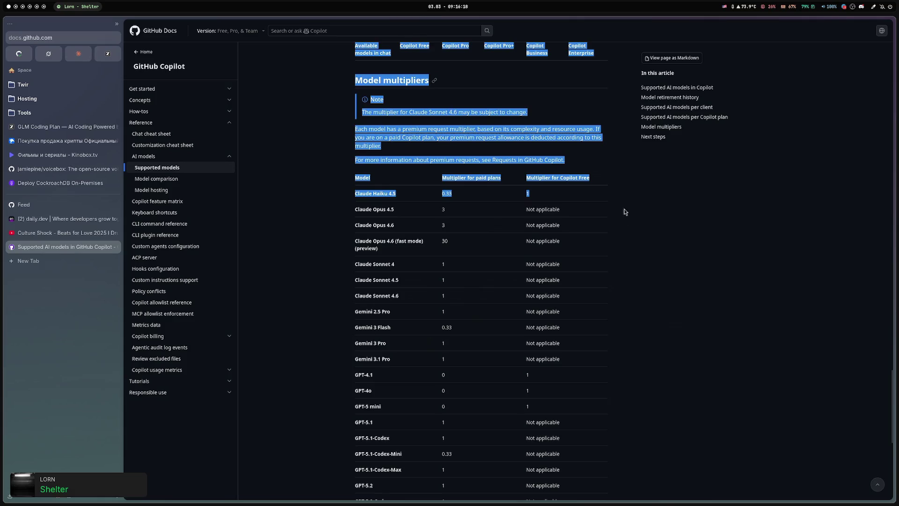
pyautogui.click(367, 225)
pyautogui.moveTo(368, 225)
pyautogui.mouseDown()
pyautogui.moveTo(643, 224)
pyautogui.moveTo(607, 228)
pyautogui.mouseUp()
pyautogui.click(582, 236)
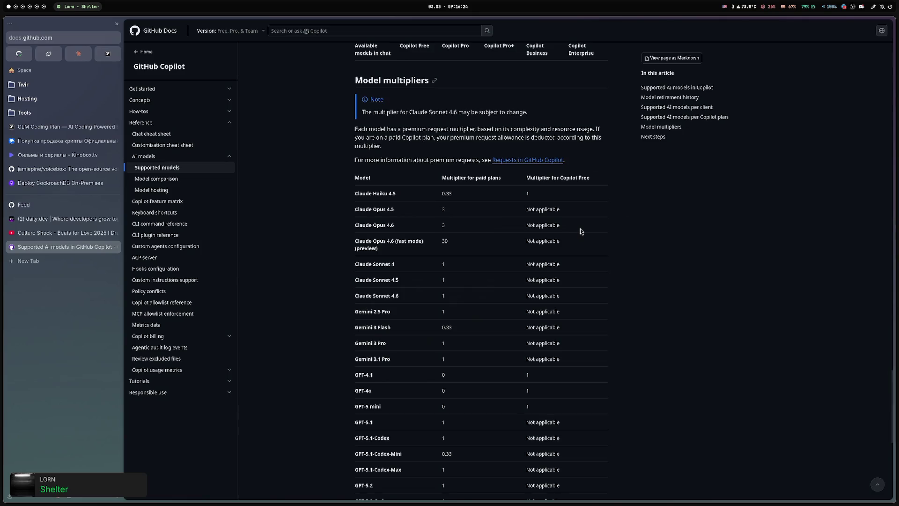
pyautogui.scroll(-1, 581, 230)
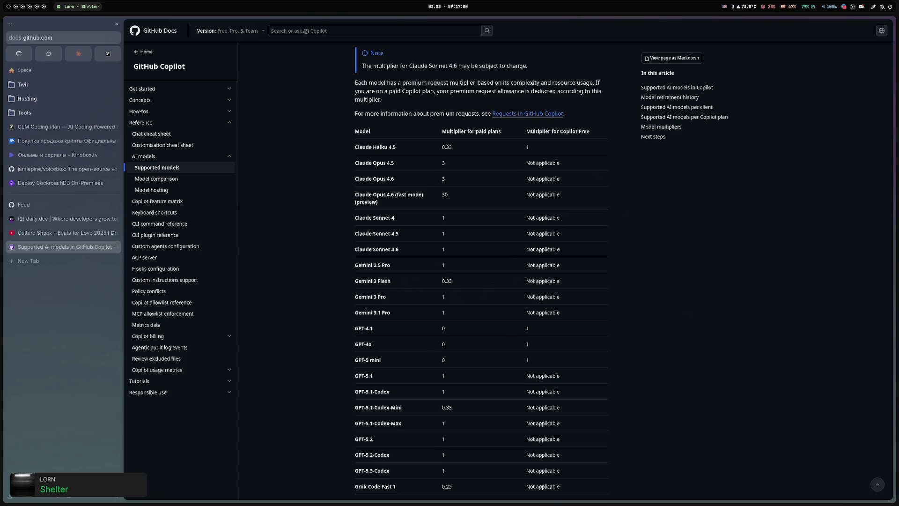
pyautogui.scroll(-2, 414, 259)
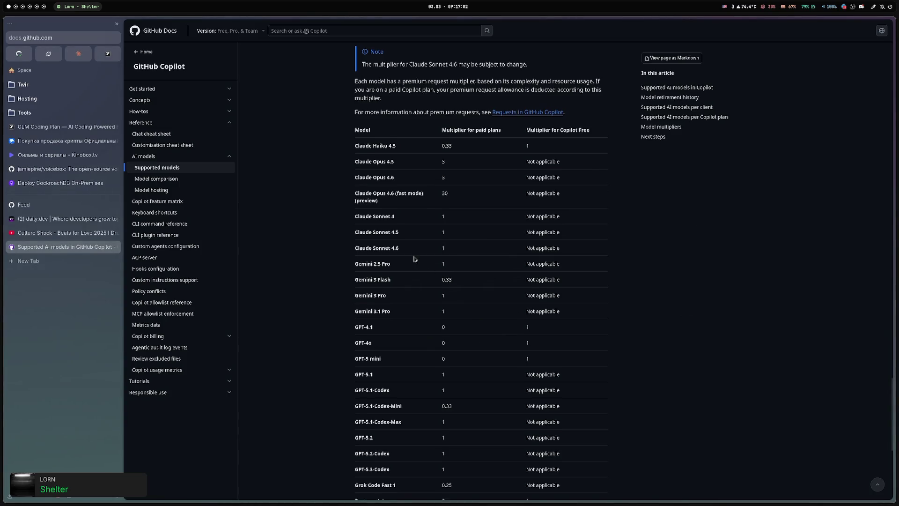
pyautogui.scroll(-2, 414, 258)
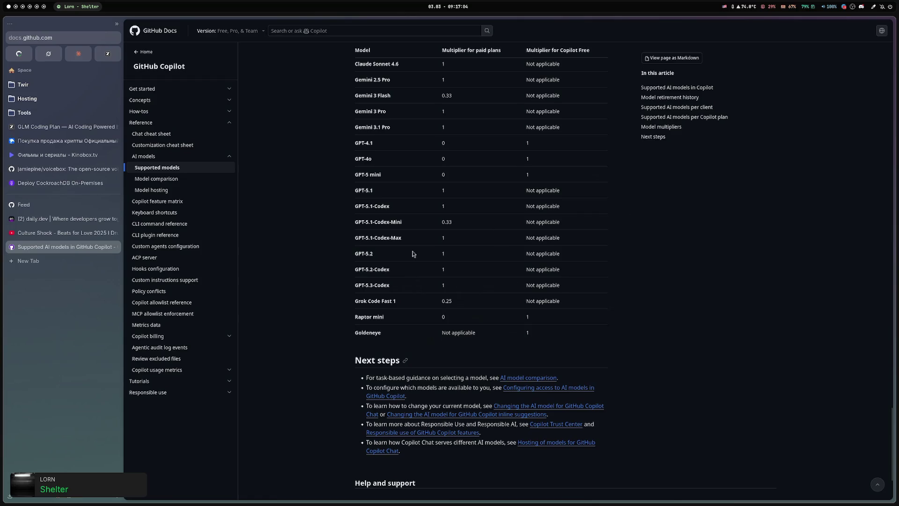
pyautogui.scroll(-2, 413, 253)
pyautogui.scroll(2, 300, 245)
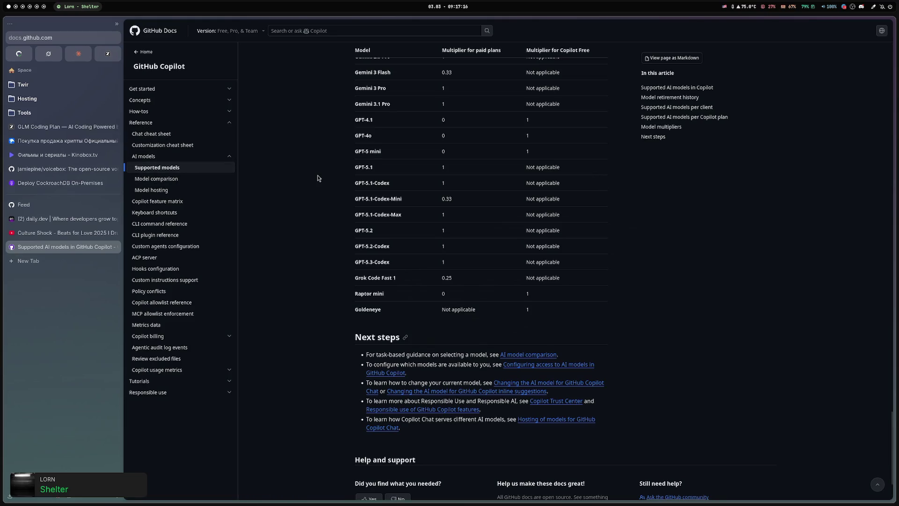
pyautogui.hotkey('ctrl', 't')
pyautogui.write('github copilot')
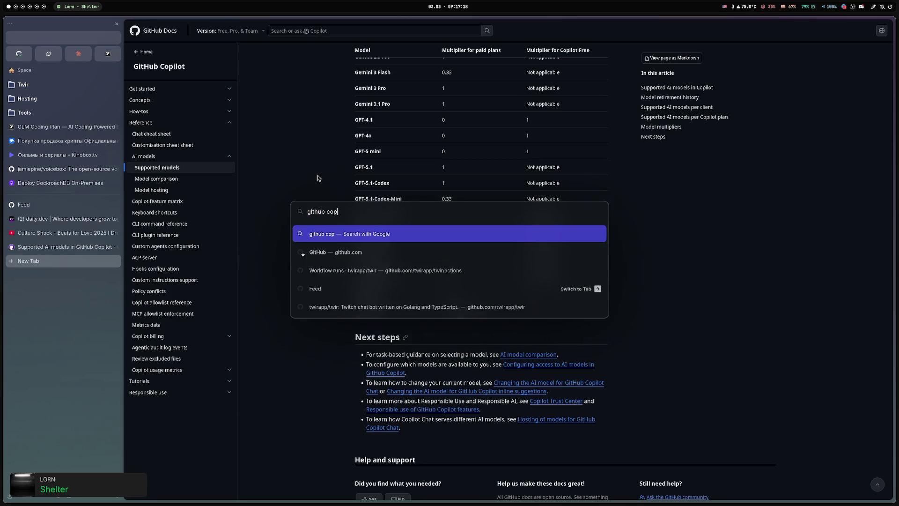
# Search 'github copilot', open the GitHub Copilot result and close the supported-models docs tab.
pyautogui.press('Return')
pyautogui.click(220, 95)
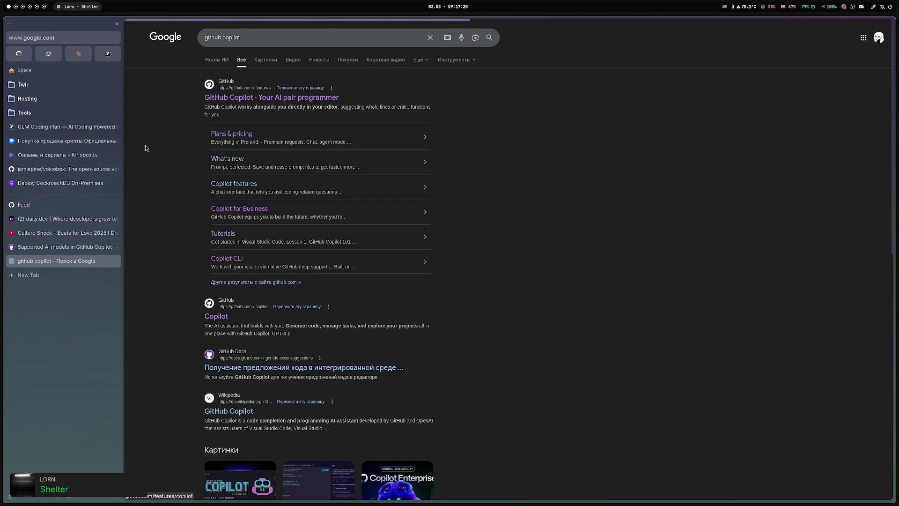
pyautogui.middleClick(65, 249)
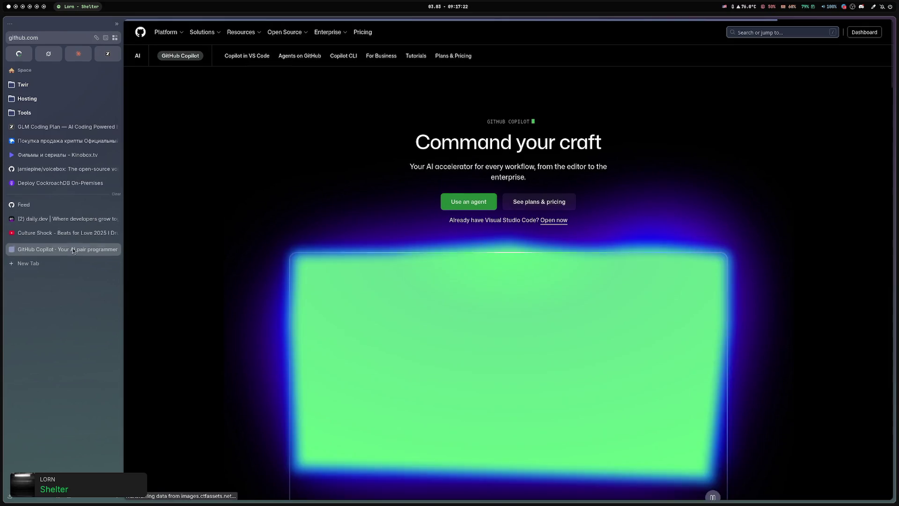
# Open Copilot plans & pricing and review the feature comparison, highlighting the $0.04 per-request price.
pyautogui.click(534, 202)
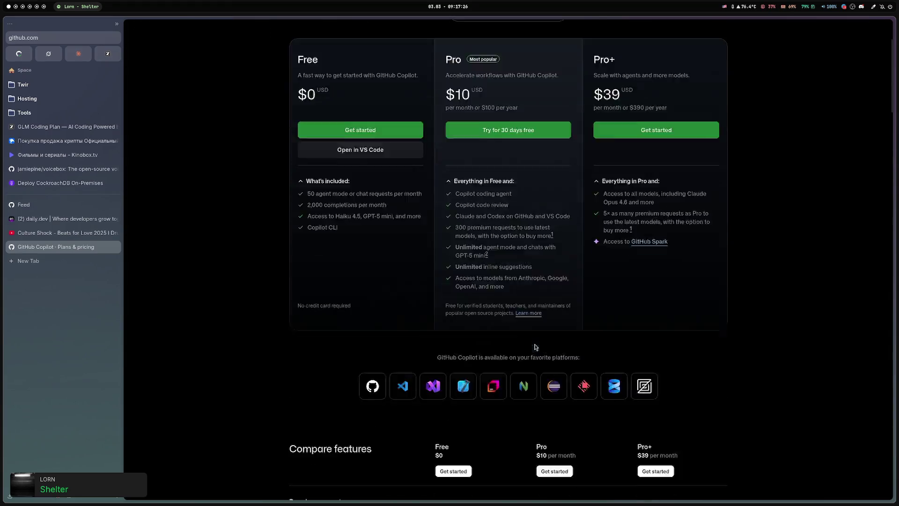
pyautogui.scroll(-10, 532, 305)
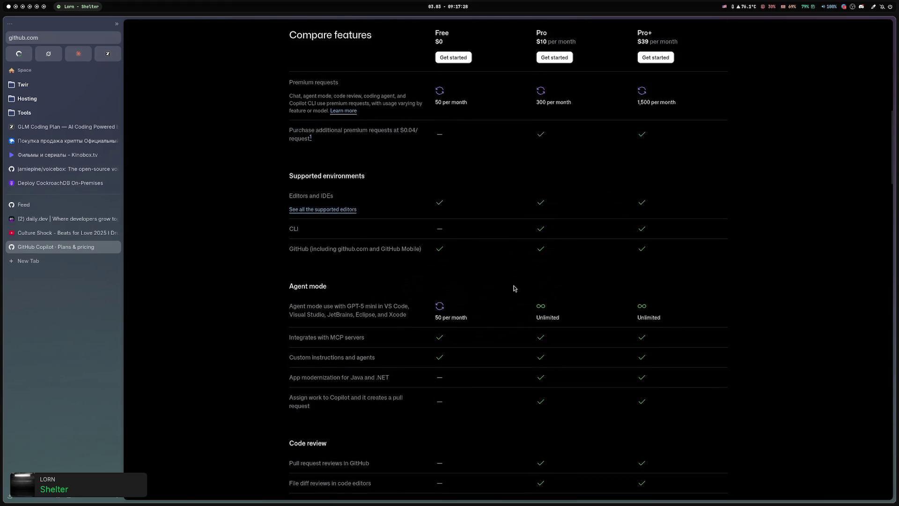
pyautogui.scroll(4, 486, 262)
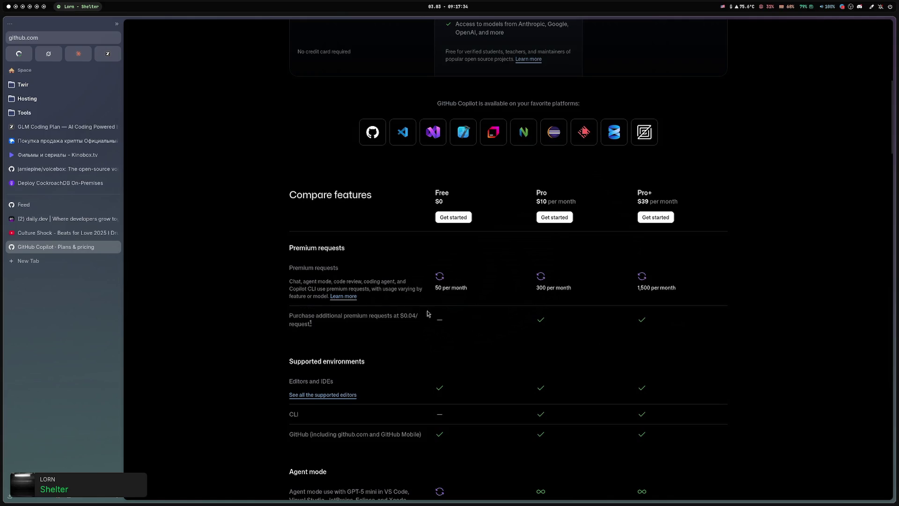
pyautogui.doubleClick(404, 315)
pyautogui.click(461, 315)
pyautogui.press('super+space')
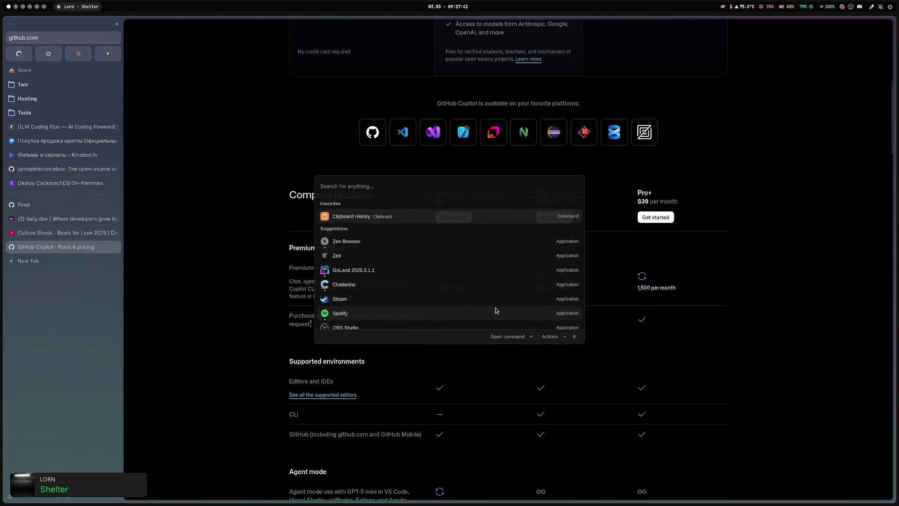
pyautogui.write('0.04*900')
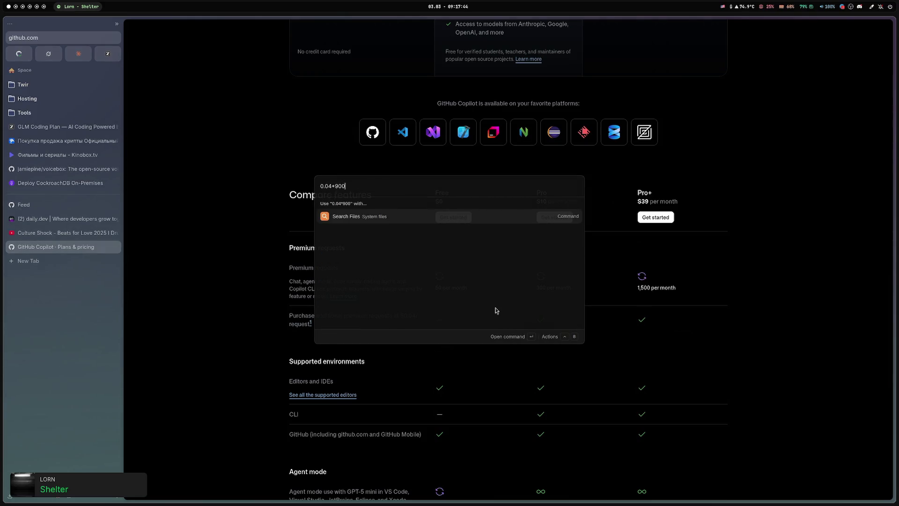
pyautogui.hotkey('ctrl', 'a')
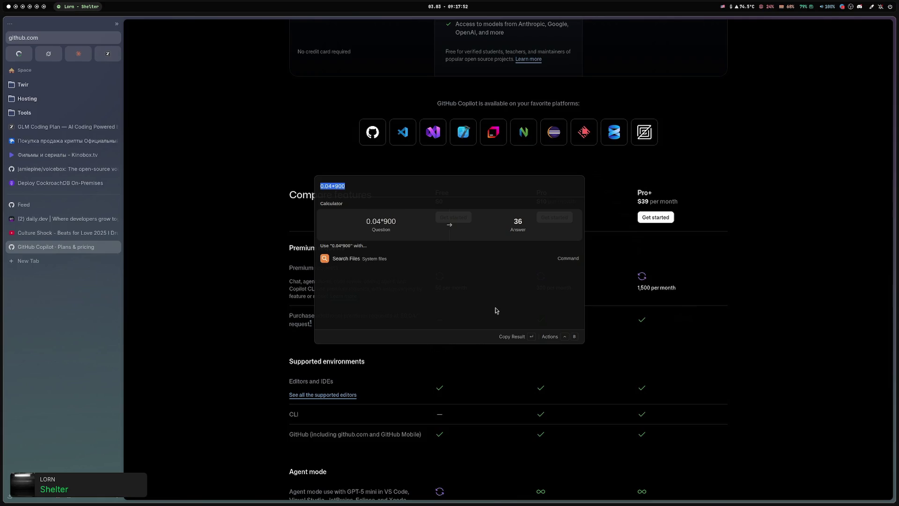
pyautogui.press('BackSpace')
pyautogui.press('Escape')
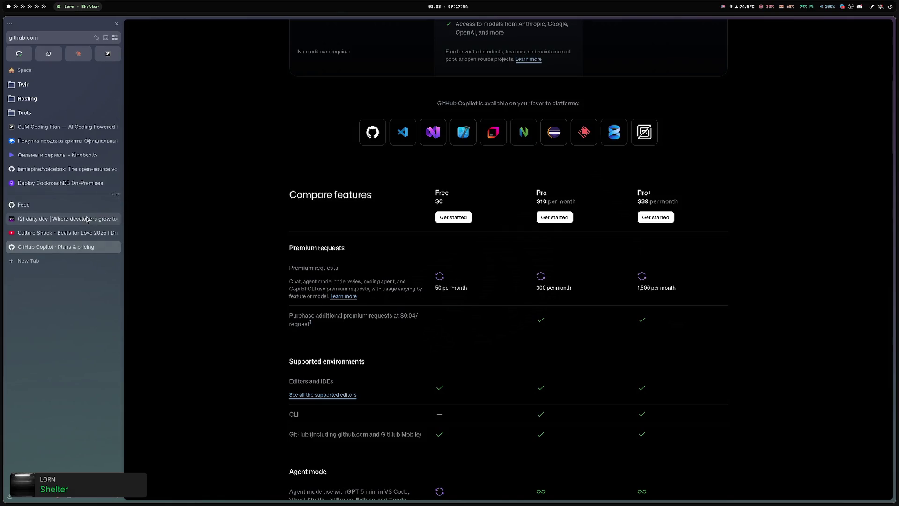
pyautogui.click(28, 204)
pyautogui.click(57, 247)
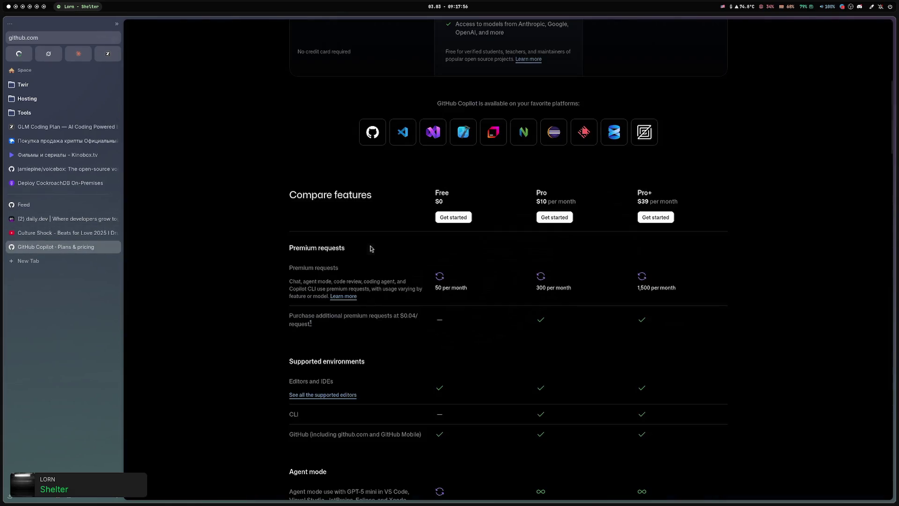
pyautogui.hotkey('alt', 'Left')
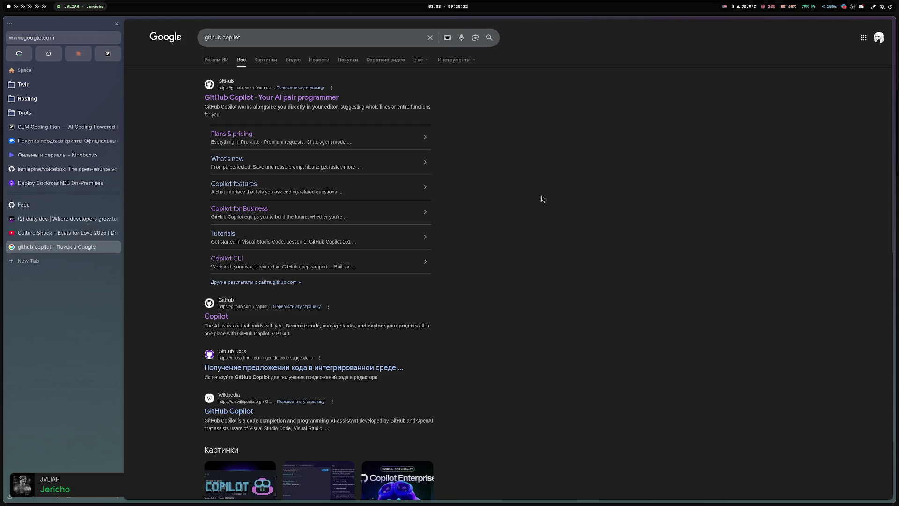
# Switch to the GoLand workspace showing profile.vue from the twir project.
pyautogui.press('super+2')
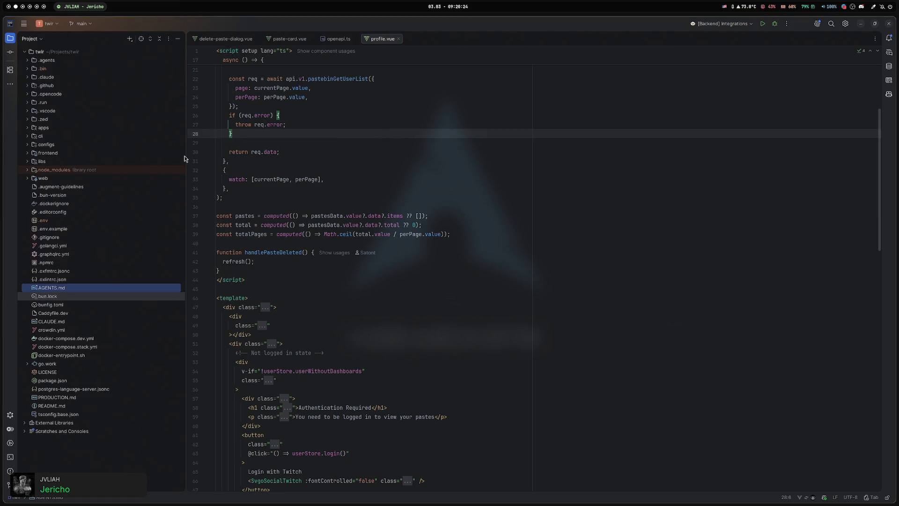
# Widen the Project panel and inspect the .agents folder and its skills subfolder.
pyautogui.moveTo(185, 159); pyautogui.dragTo(265, 159)
pyautogui.click(27, 60)
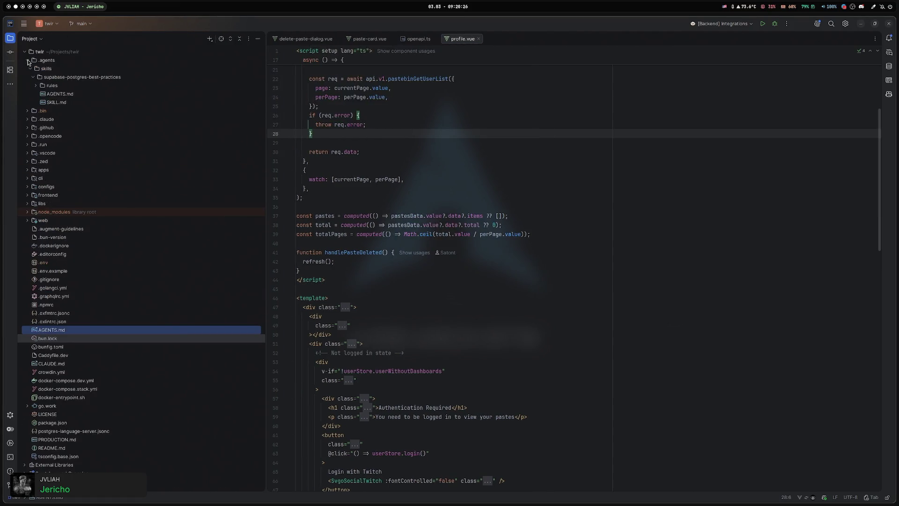
pyautogui.click(28, 60)
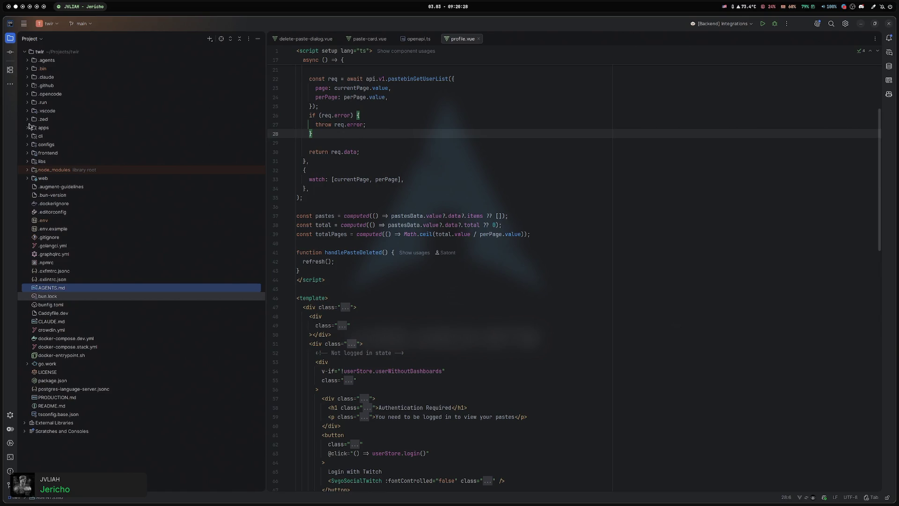
pyautogui.click(27, 60)
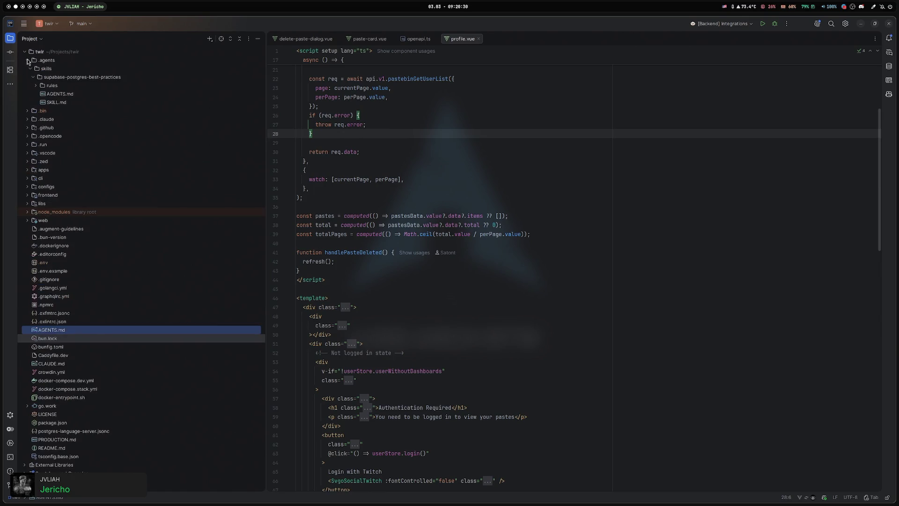
pyautogui.click(30, 70)
pyautogui.click(28, 60)
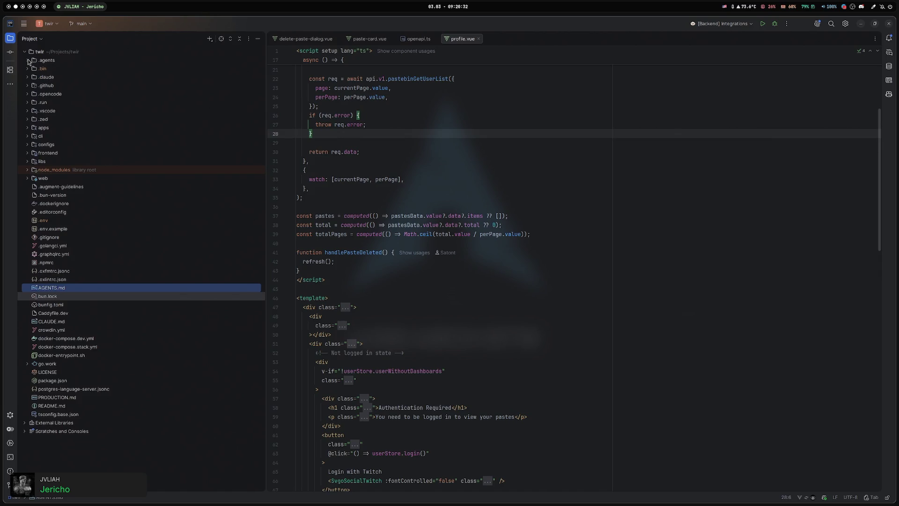
pyautogui.doubleClick(28, 61)
# Expand and collapse the skills folders under .claude and .github.
pyautogui.click(27, 78)
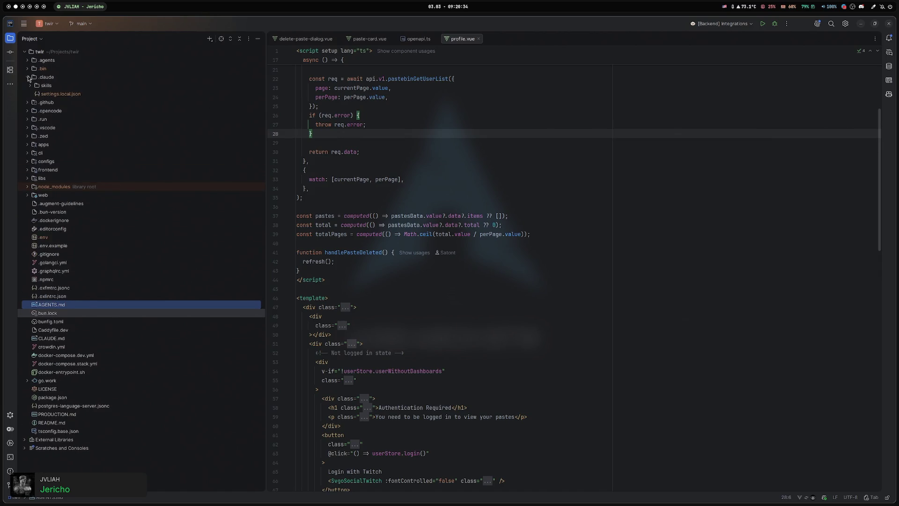
pyautogui.click(31, 86)
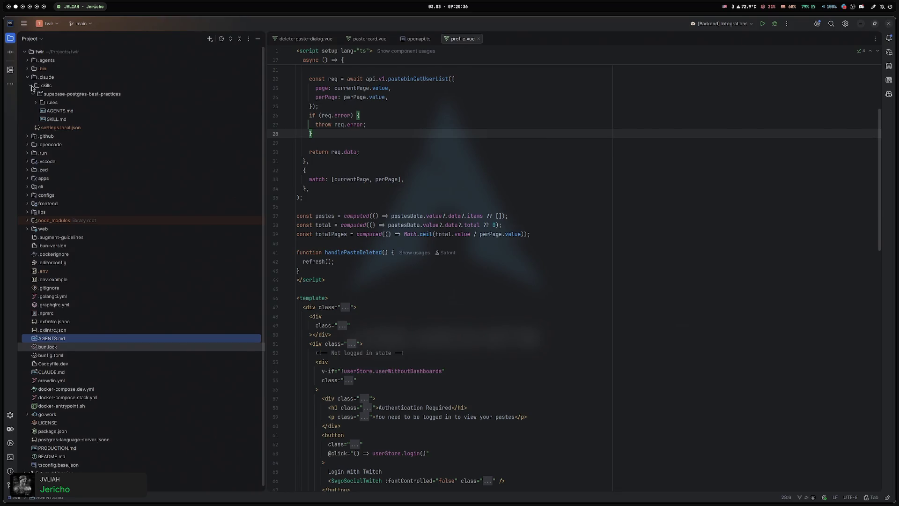
pyautogui.click(30, 85)
pyautogui.click(28, 78)
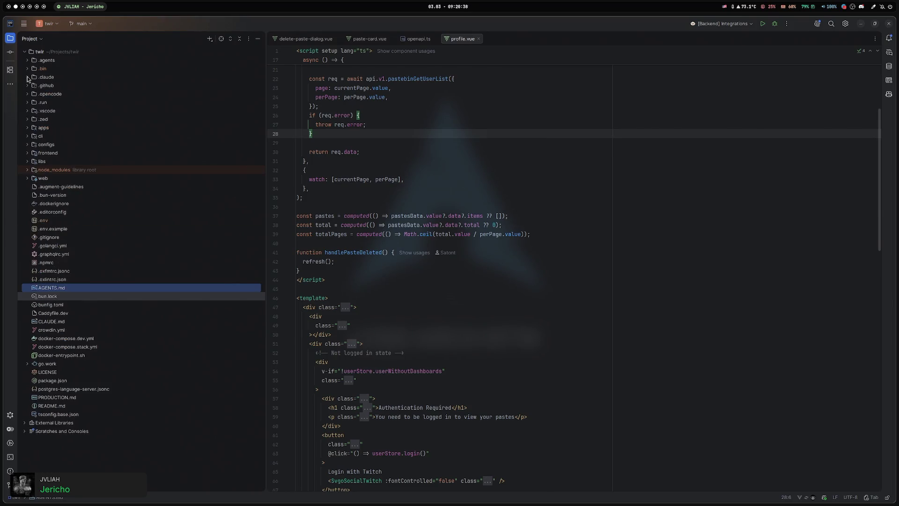
pyautogui.click(27, 85)
pyautogui.click(30, 94)
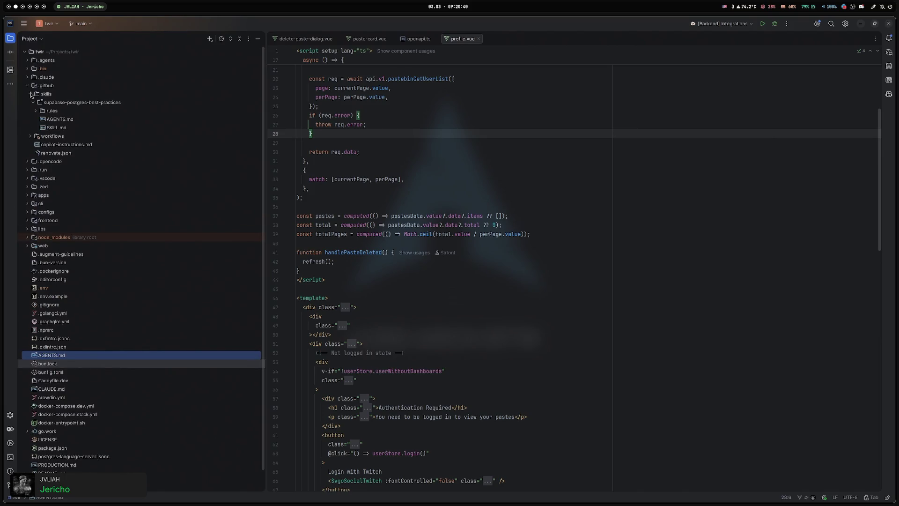
pyautogui.click(31, 94)
pyautogui.click(27, 86)
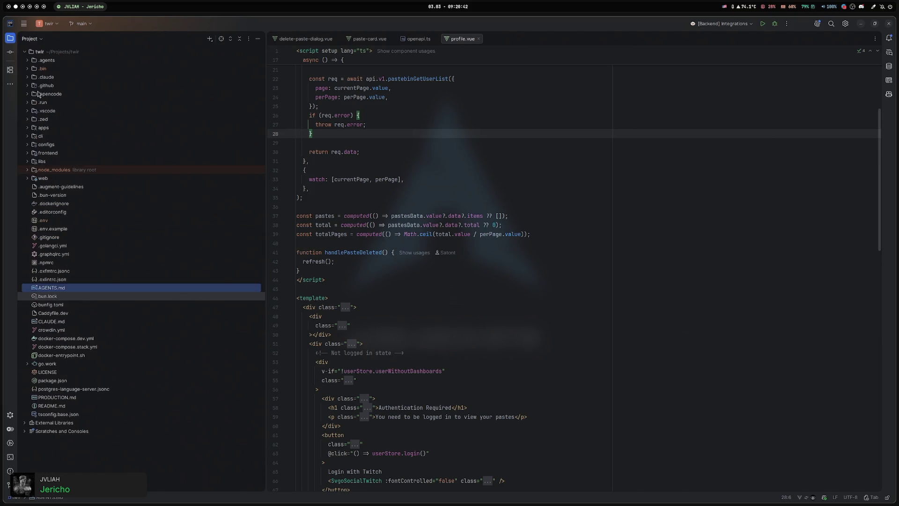
# Toggle .github once more, then return to the browser and open a new tab.
pyautogui.click(29, 86)
pyautogui.click(27, 86)
pyautogui.click(27, 86)
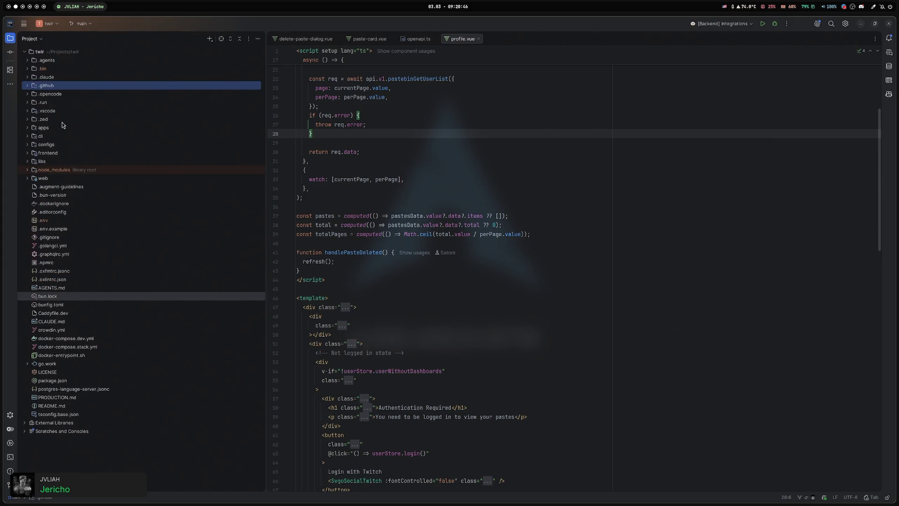
pyautogui.click(559, 152)
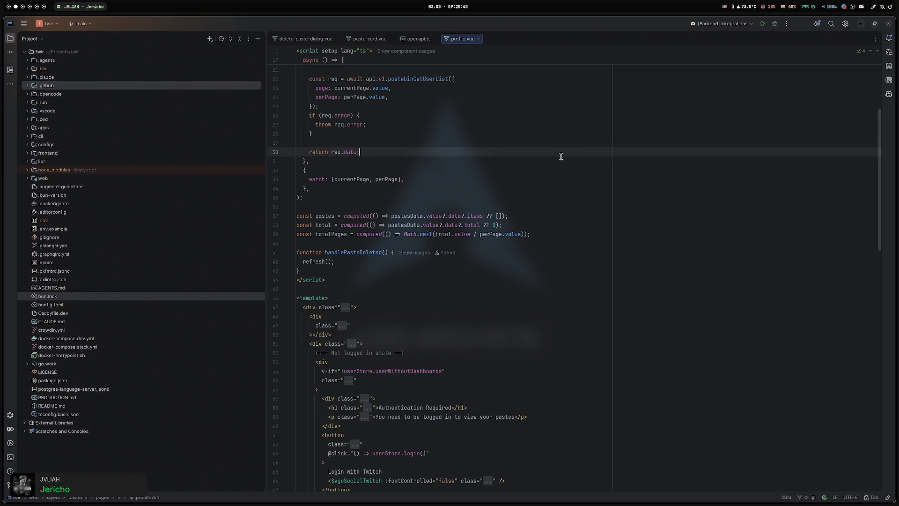
pyautogui.press('super+2')
pyautogui.hotkey('ctrl', 't')
# Go to opencode.ai and open its docs intro page.
pyautogui.write('opencode.ai/')
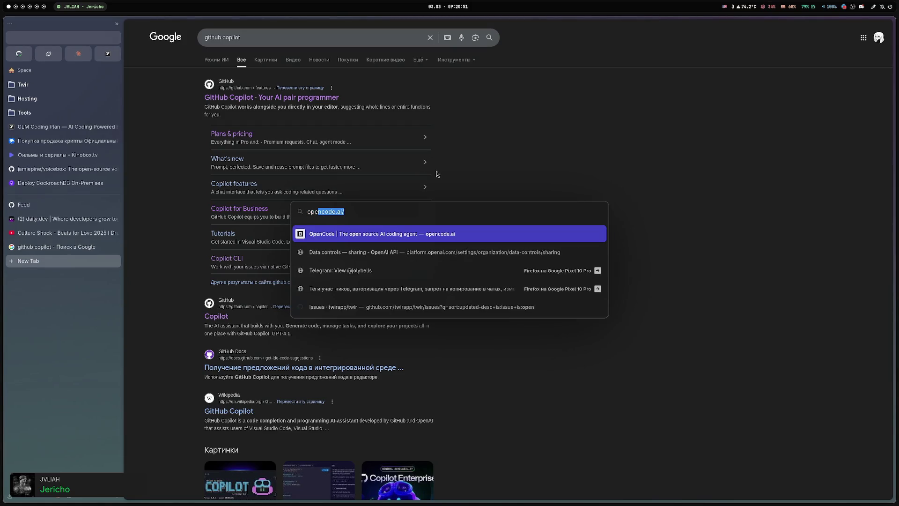
pyautogui.press('Return')
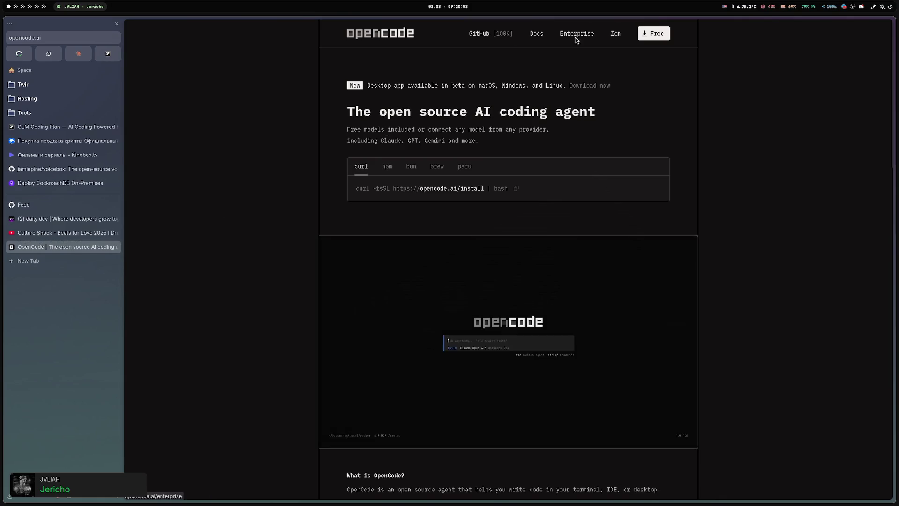
pyautogui.click(536, 34)
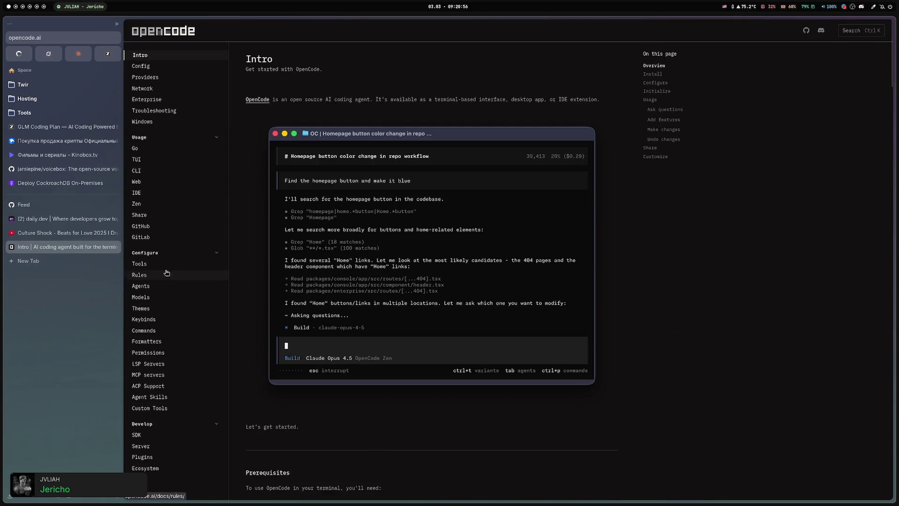
# Open the Agent Skills docs page by way of the Agents page, then return to the IDE.
pyautogui.click(162, 291)
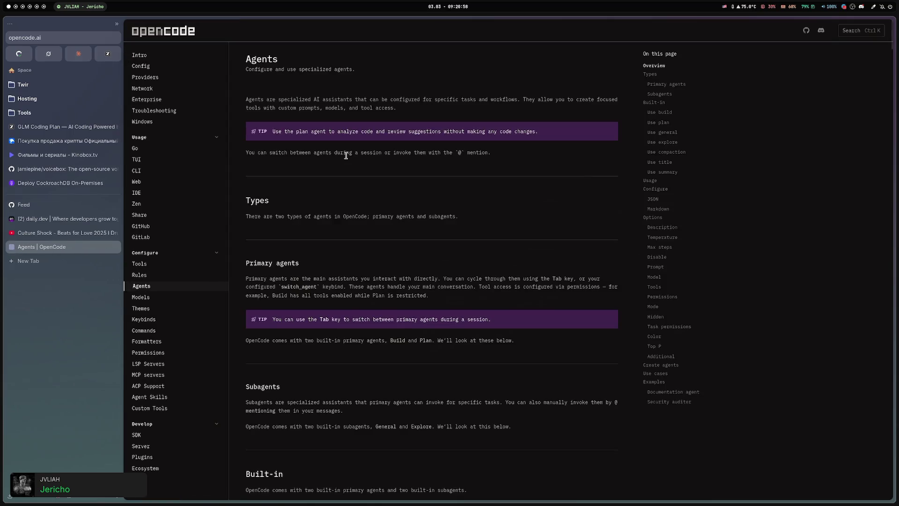
pyautogui.scroll(-1, 187, 257)
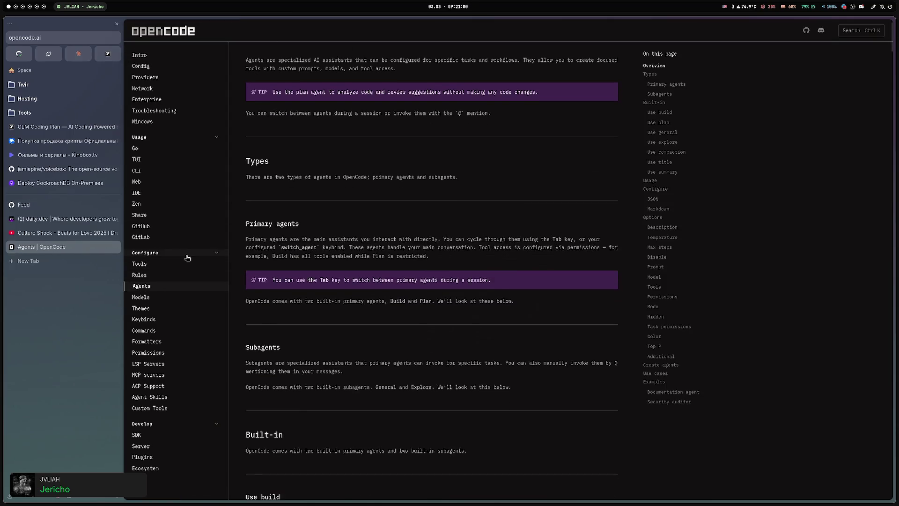
pyautogui.click(164, 397)
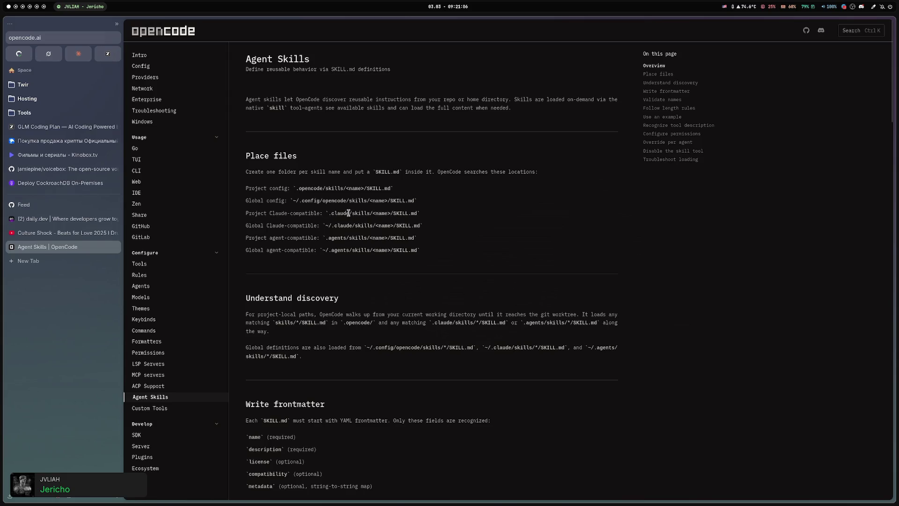
pyautogui.press('super+2')
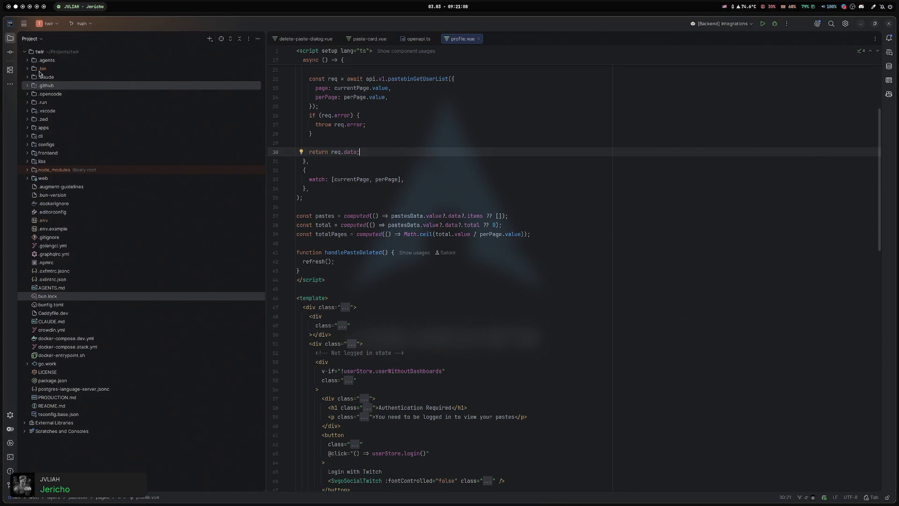
# Delete the .github/skills folder and copilot-instructions.md.
pyautogui.click(38, 93)
pyautogui.press('Delete')
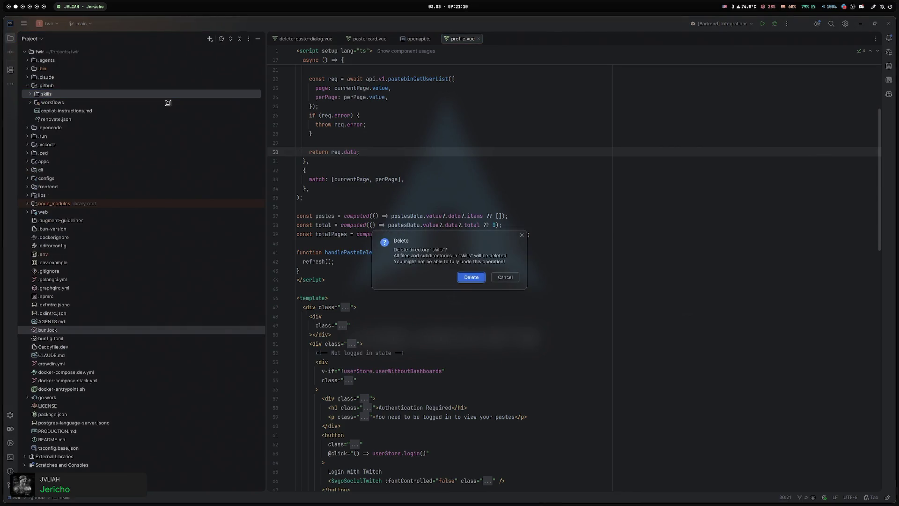
pyautogui.click(471, 277)
pyautogui.click(161, 103)
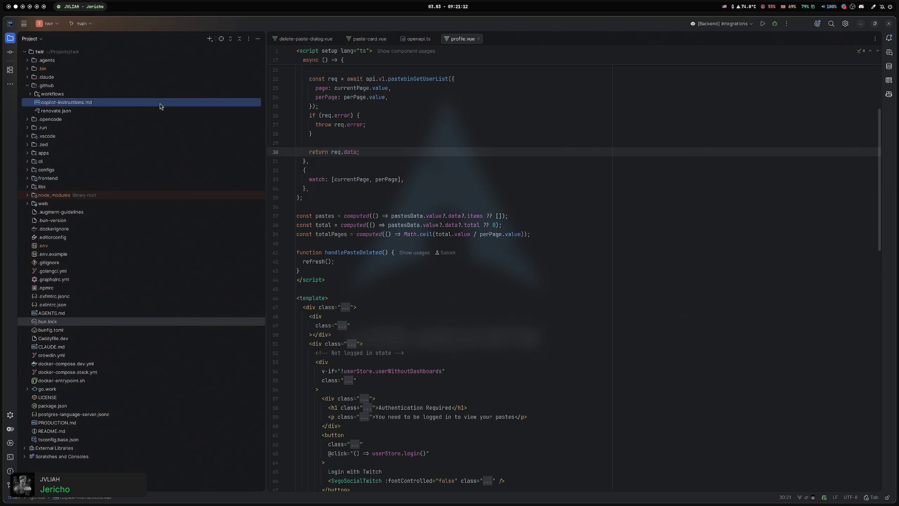
pyautogui.press('Delete')
pyautogui.click(447, 280)
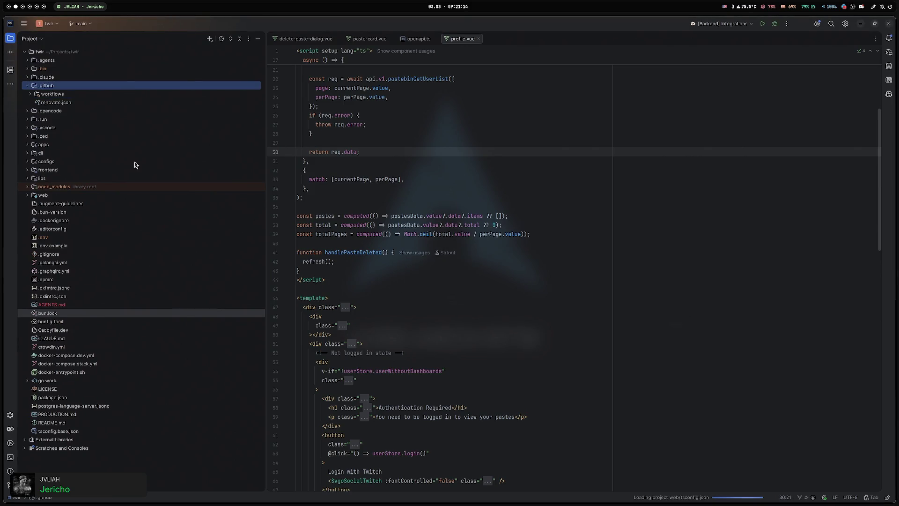
# Undo the deletion of copilot-instructions.md and open it to read it.
pyautogui.click(111, 127)
pyautogui.hotkey('ctrl', 'z')
pyautogui.click(458, 269)
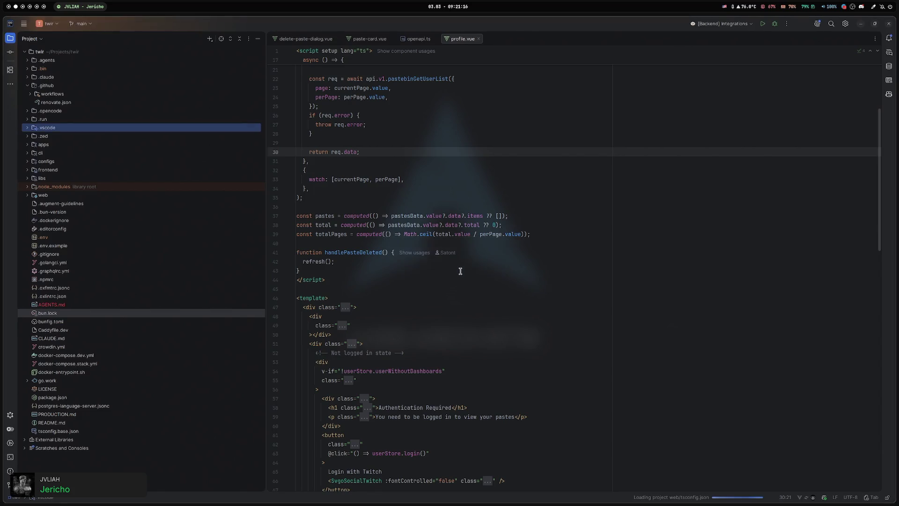
pyautogui.doubleClick(66, 102)
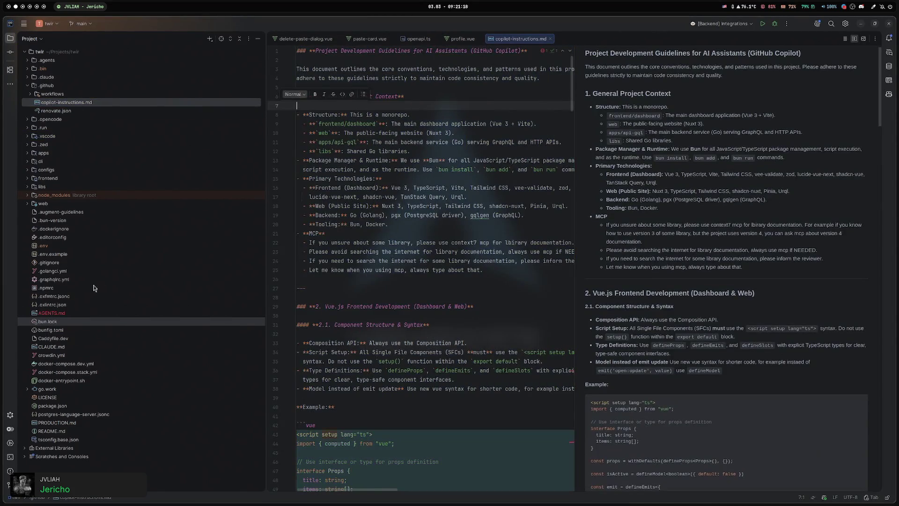
# Delete the root AGENTS.md symlink, then delete copilot-instructions.md for good.
pyautogui.click(92, 312)
pyautogui.press('Delete')
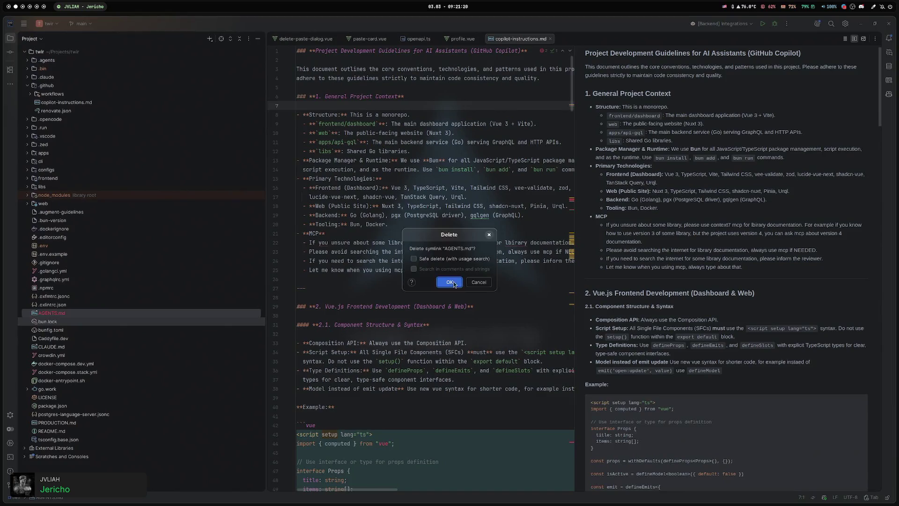
pyautogui.click(449, 280)
pyautogui.click(162, 104)
pyautogui.press('Delete')
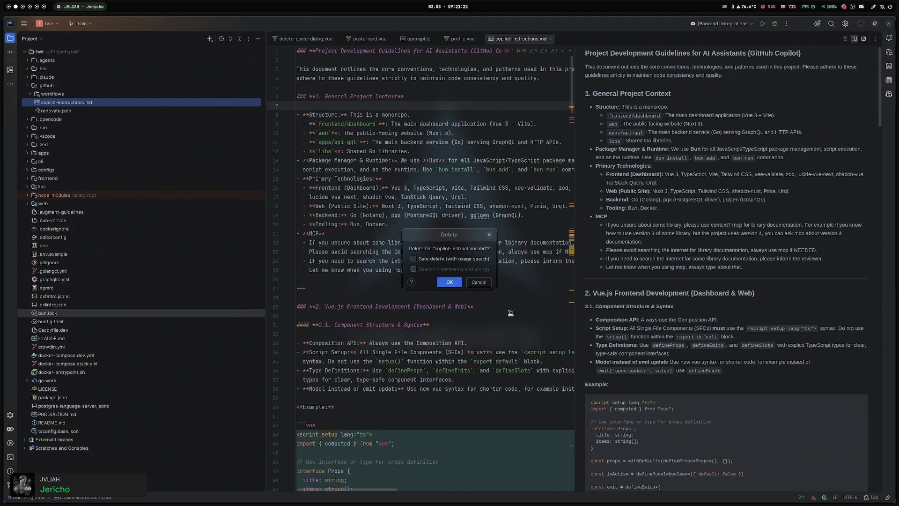
pyautogui.click(447, 282)
# Start a new plain file in the project root from the LICENSE context menu.
pyautogui.click(103, 271)
pyautogui.rightClick(74, 270)
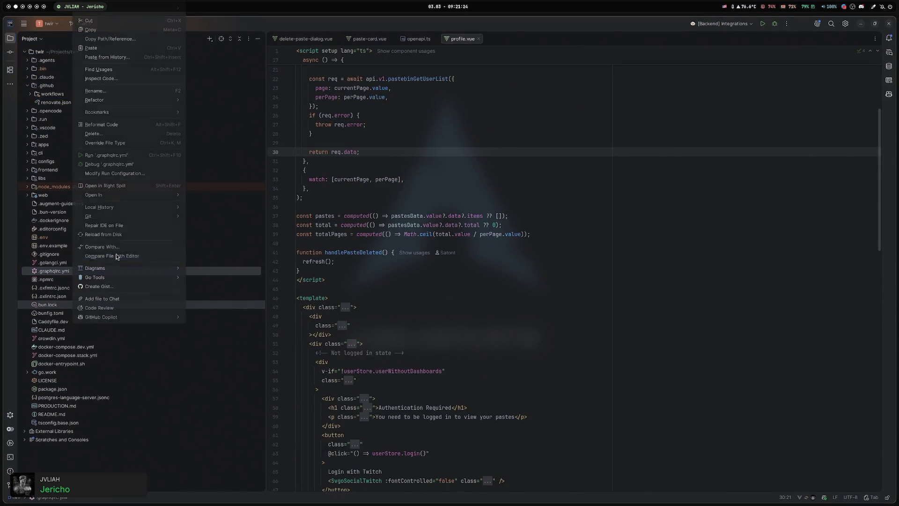
pyautogui.click(125, 308)
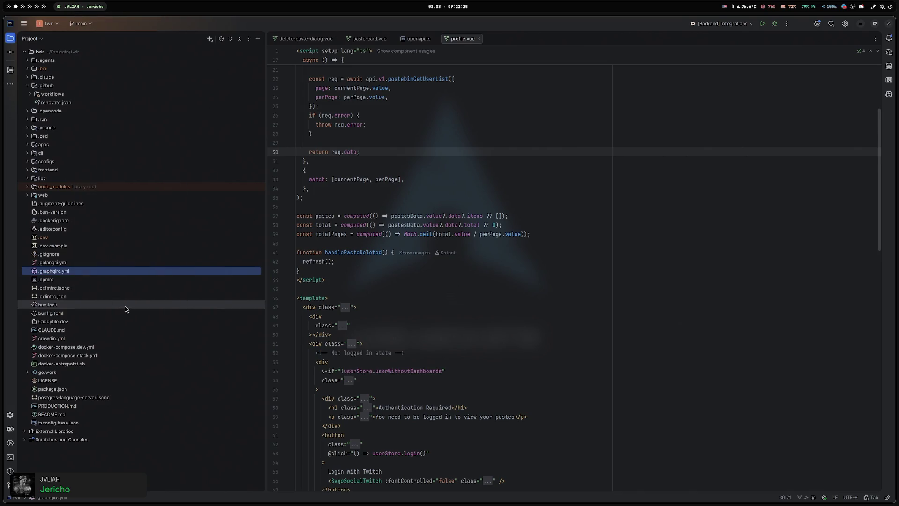
pyautogui.rightClick(108, 339)
pyautogui.moveTo(155, 26)
pyautogui.click(257, 28)
pyautogui.press('Escape')
pyautogui.rightClick(111, 331)
pyautogui.press('Escape')
pyautogui.rightClick(132, 380)
pyautogui.moveTo(220, 61)
pyautogui.click(262, 72)
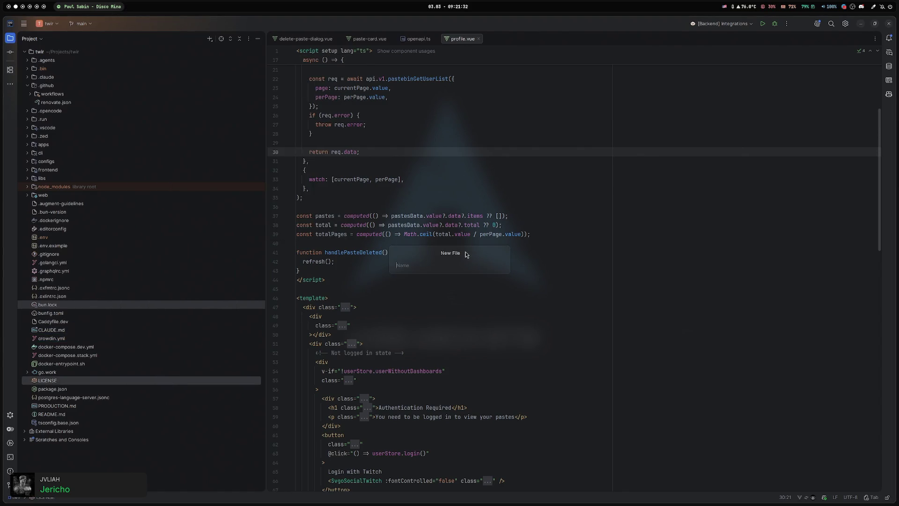
# Name the new file AGENTS.md and paste the project guidelines into it.
pyautogui.write('.md')
pyautogui.press('Return')
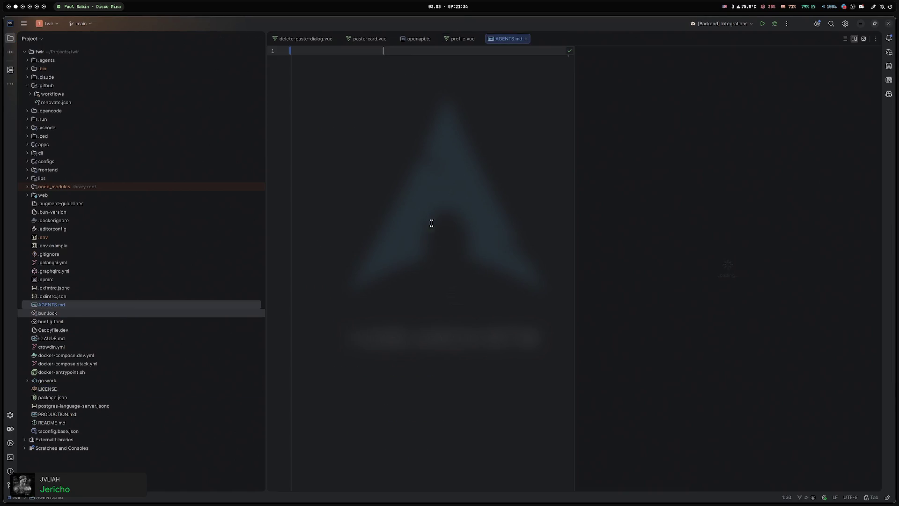
pyautogui.hotkey('ctrl', 'v')
# Insert a bold Skills line after the MCP section.
pyautogui.scroll(20, 463, 150)
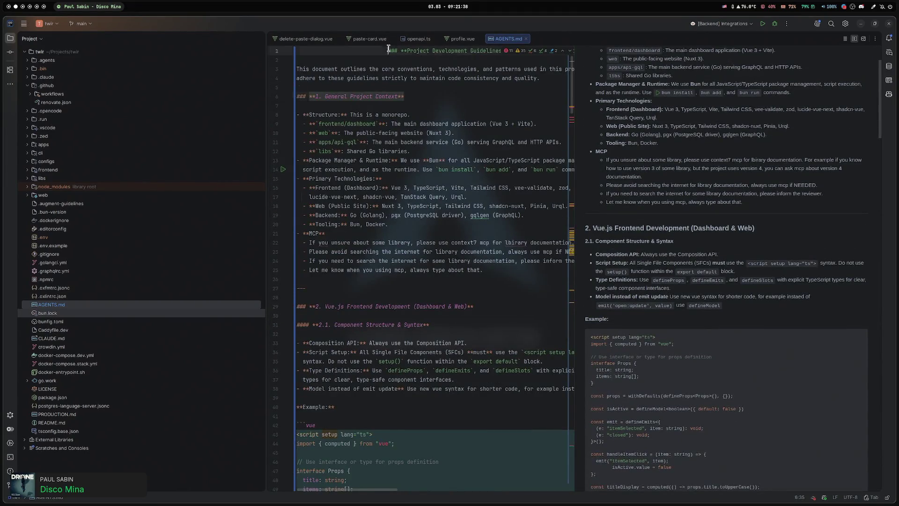
pyautogui.click(437, 69)
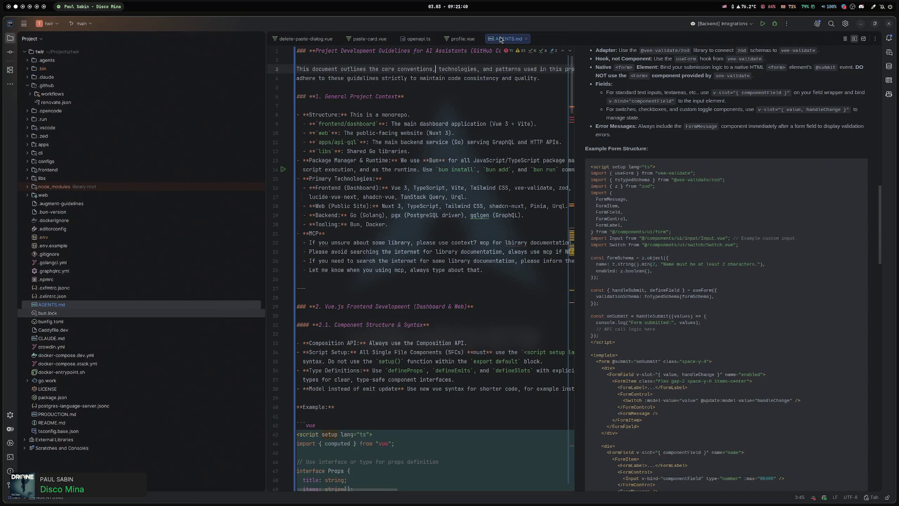
pyautogui.click(509, 271)
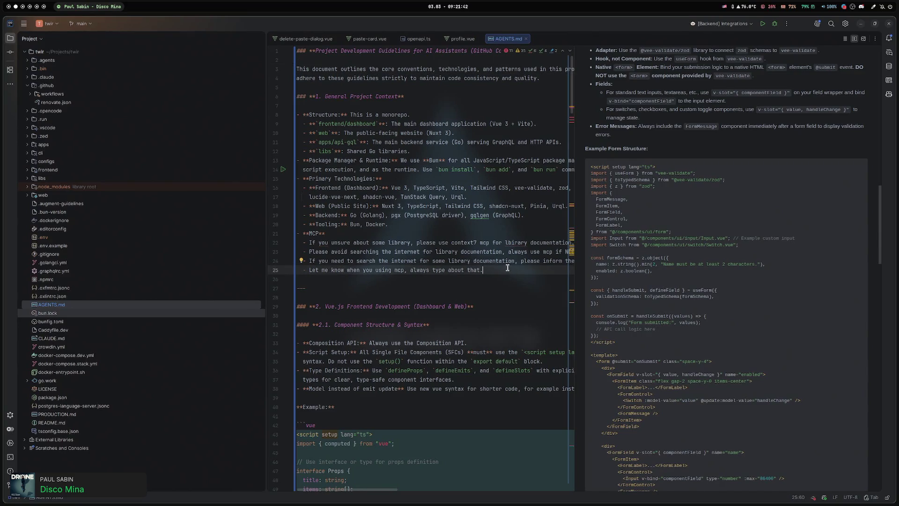
pyautogui.press('Return')
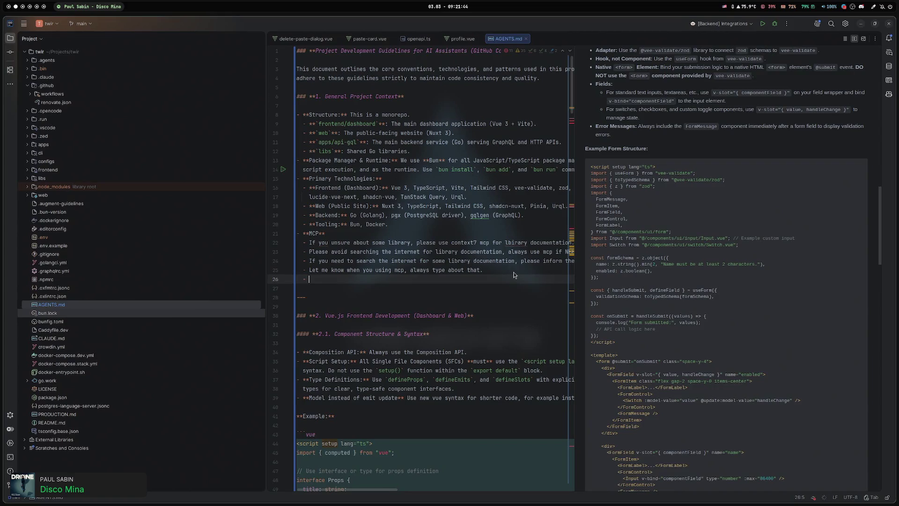
pyautogui.press('BackSpace')
pyautogui.press('BackSpace')
pyautogui.write('**')
pyautogui.press('Return')
pyautogui.press('BackSpace')
pyautogui.press('BackSpace')
pyautogui.press('BackSpace')
pyautogui.press('Return')
# Add the bullet 'When working with postgres read releated skill in skills directory' and close other tabs.
pyautogui.write('- **')
pyautogui.press('BackSpace')
pyautogui.press('BackSpace')
pyautogui.write('Whye')
pyautogui.press('BackSpace')
pyautogui.press('BackSpace')
pyautogui.press('BackSpace')
pyautogui.write('en working with postgres ')
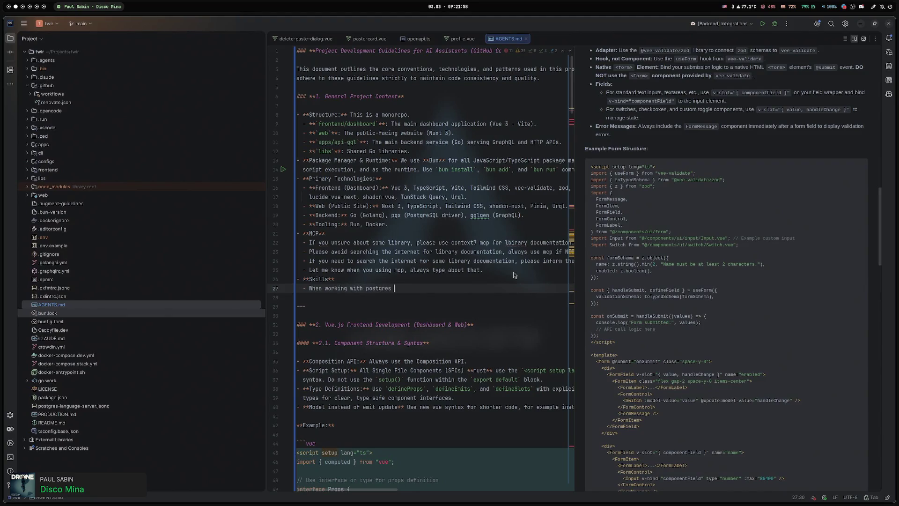
pyautogui.write('read releated skill')
pyautogui.write(' in skills dire')
pyautogui.write('ctory')
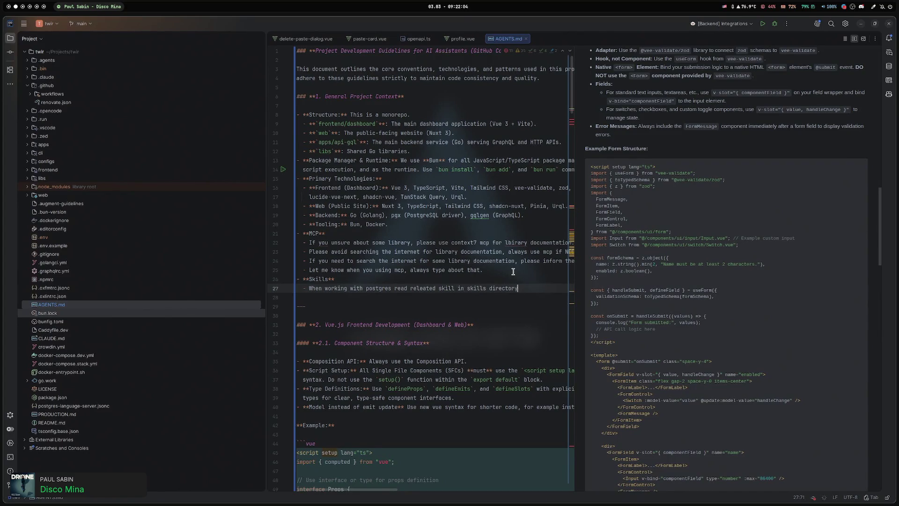
pyautogui.rightClick(508, 39)
pyautogui.click(529, 57)
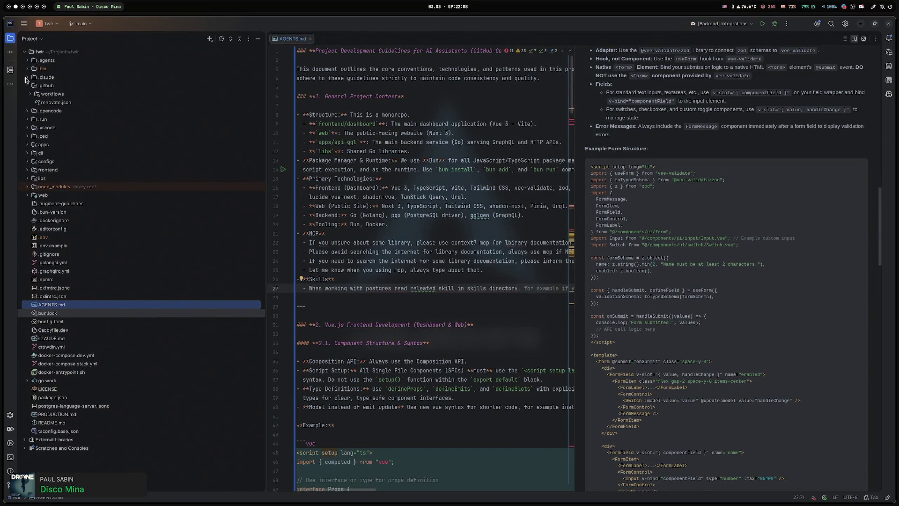
# Delete the .claude skills folder and the root CLAUDE.md symlink.
pyautogui.doubleClick(75, 78)
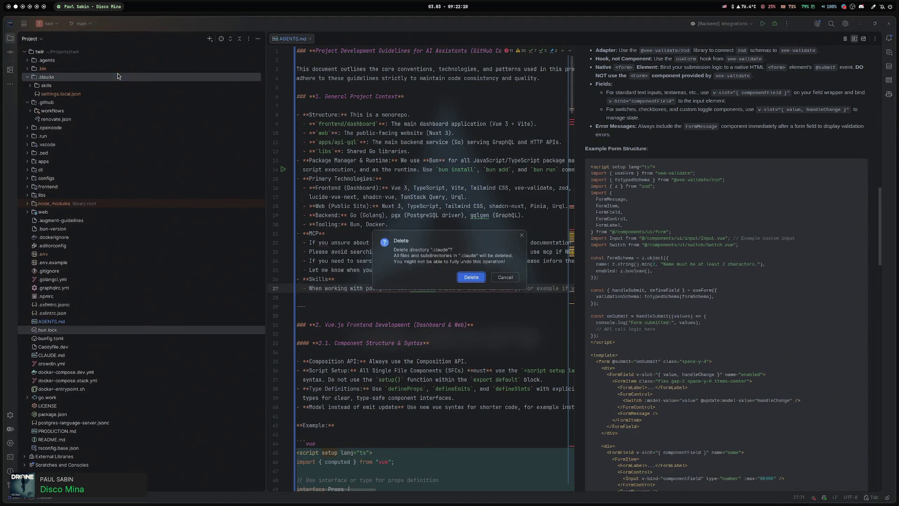
pyautogui.click(132, 86)
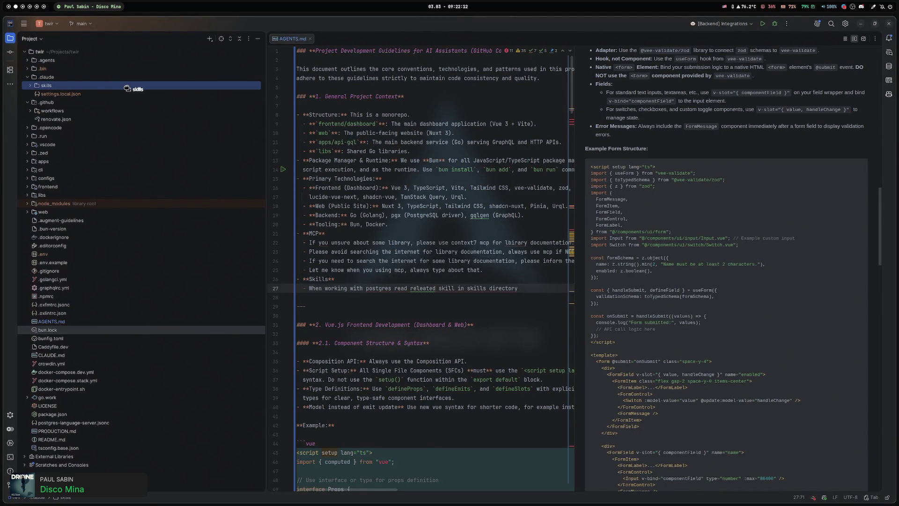
pyautogui.click(463, 273)
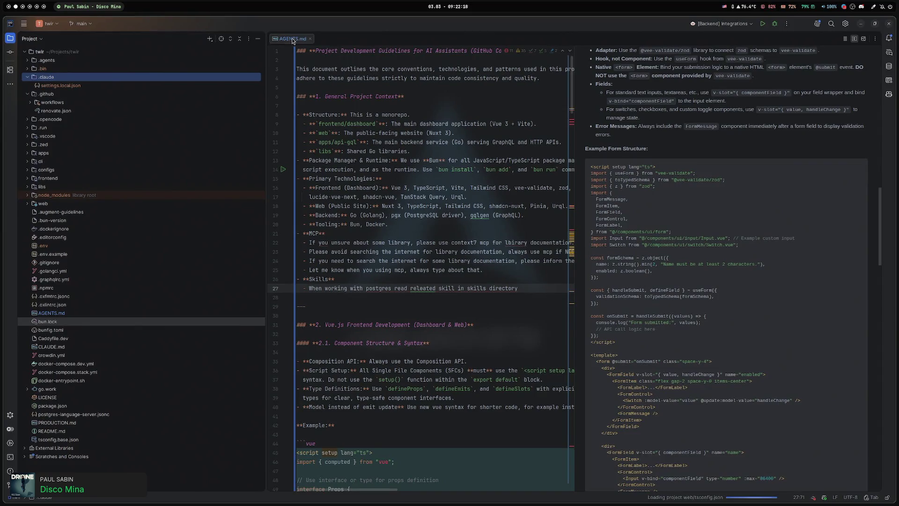
pyautogui.click(309, 39)
pyautogui.click(88, 232)
pyautogui.click(66, 315)
pyautogui.click(56, 346)
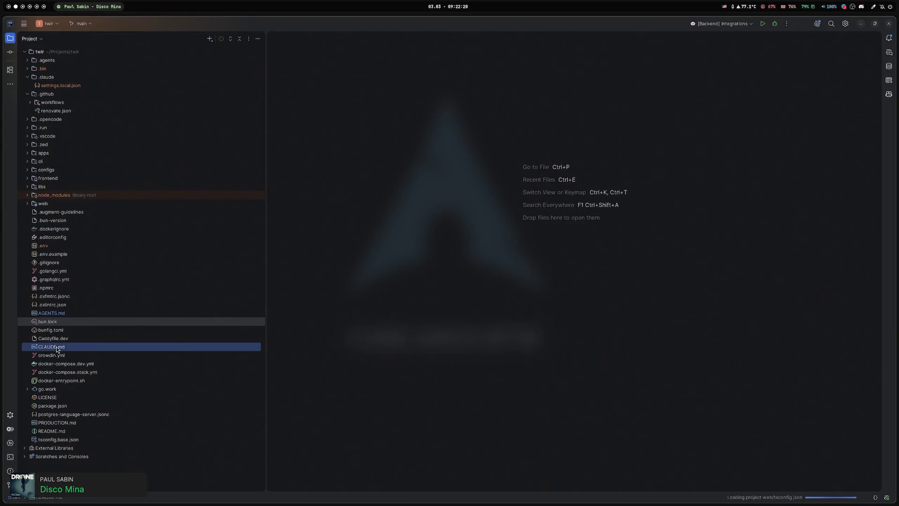
pyautogui.press('Delete')
pyautogui.click(449, 282)
# Read the postgres skill's AGENTS.md under .agents, then collapse the folders.
pyautogui.click(138, 280)
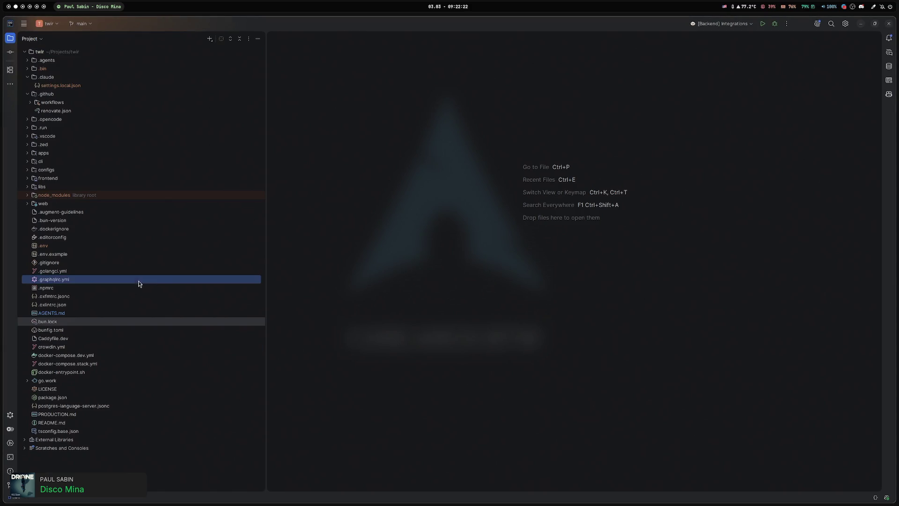
pyautogui.click(136, 251)
pyautogui.click(27, 77)
pyautogui.click(28, 86)
pyautogui.click(27, 77)
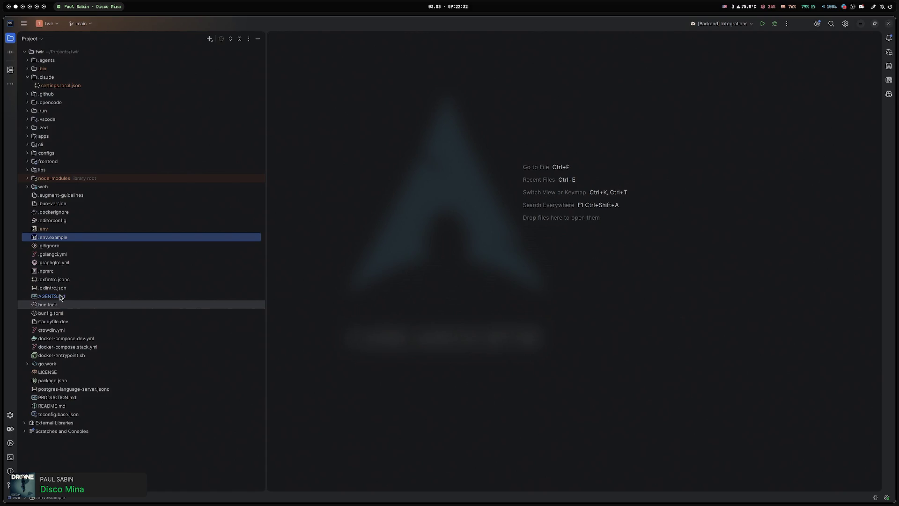
pyautogui.click(28, 77)
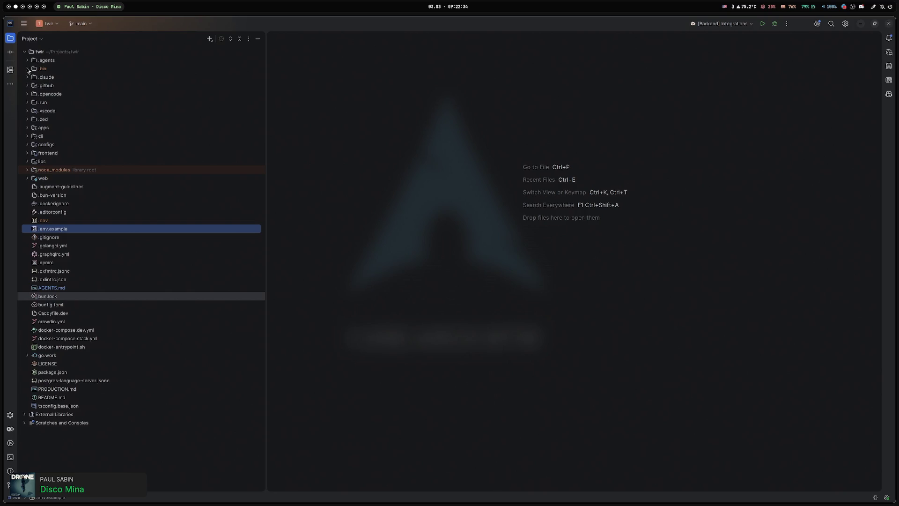
pyautogui.doubleClick(26, 61)
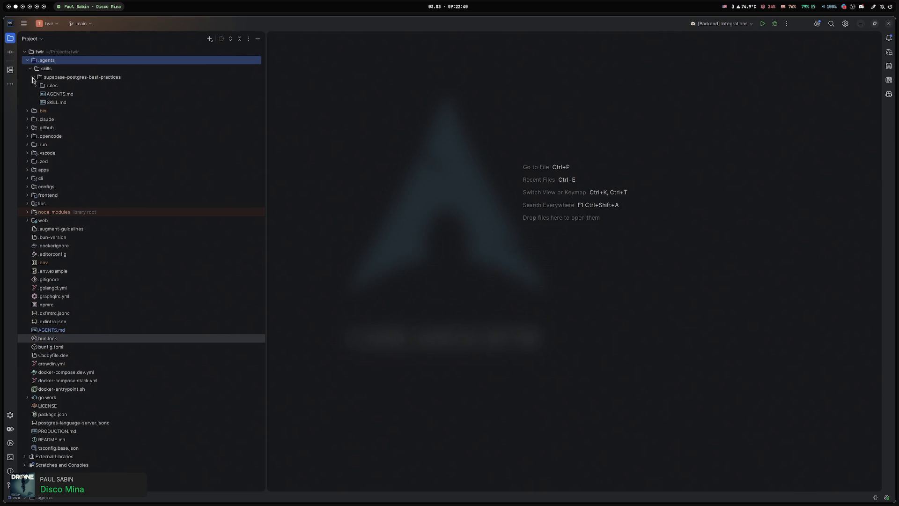
pyautogui.click(80, 94)
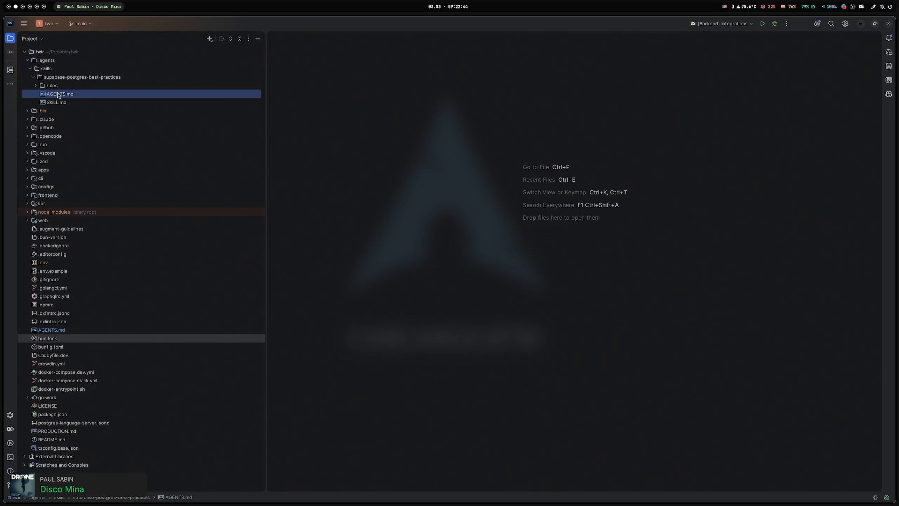
pyautogui.doubleClick(59, 95)
pyautogui.doubleClick(82, 77)
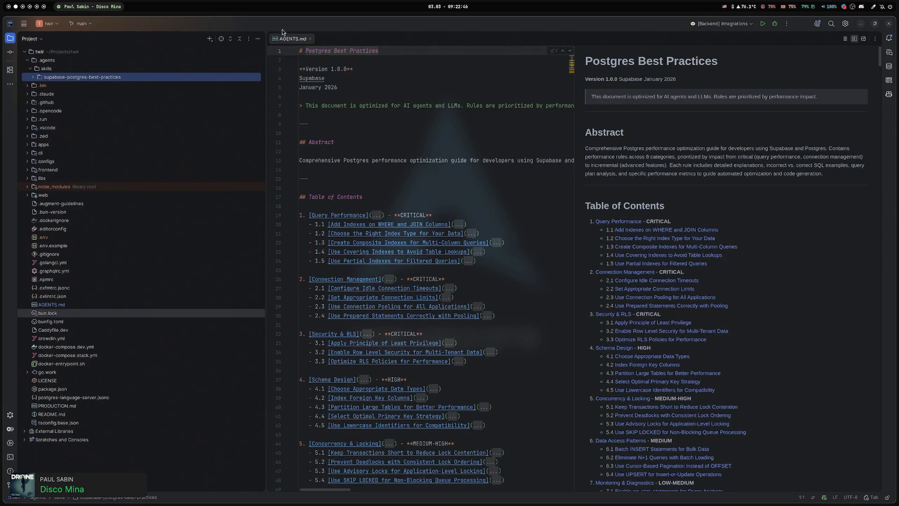
pyautogui.click(310, 39)
pyautogui.click(30, 68)
pyautogui.click(28, 60)
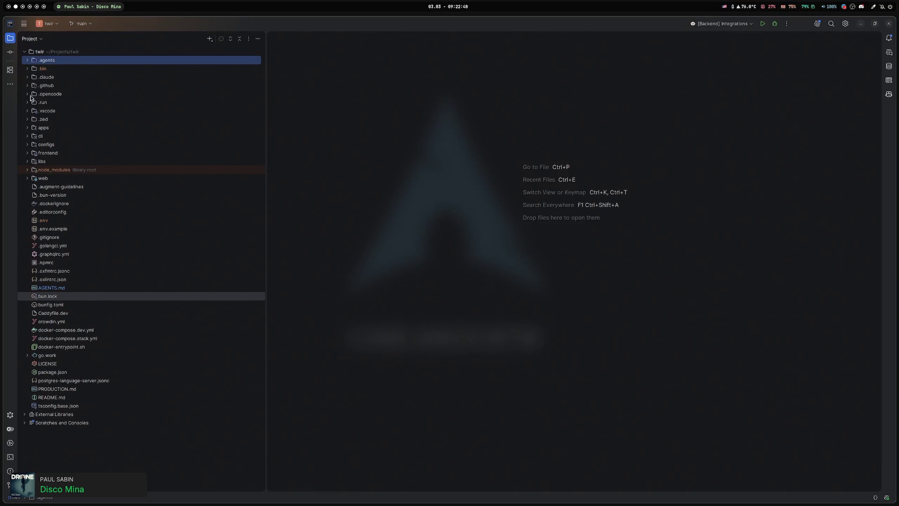
# Delete the .opencode/skills folder and open the Commit window with the pending changes.
pyautogui.click(27, 94)
pyautogui.click(28, 119)
pyautogui.click(55, 120)
pyautogui.press('Delete')
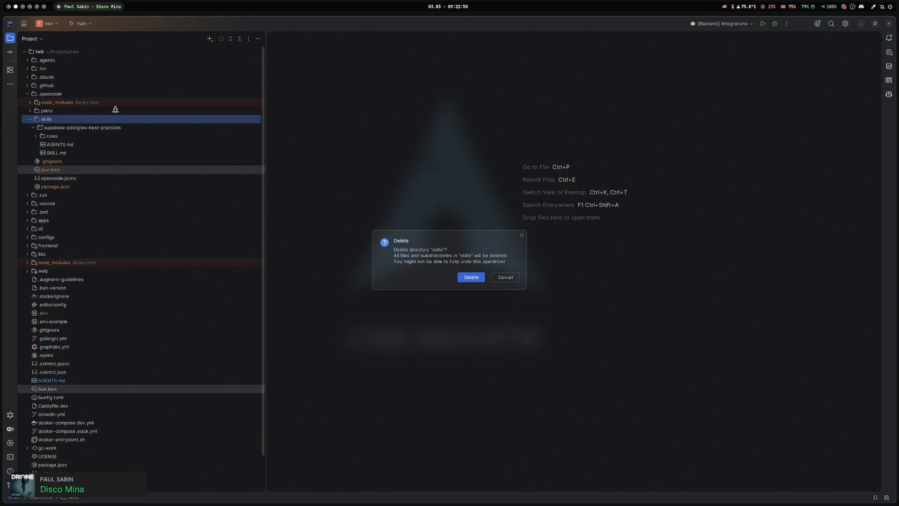
pyautogui.click(474, 280)
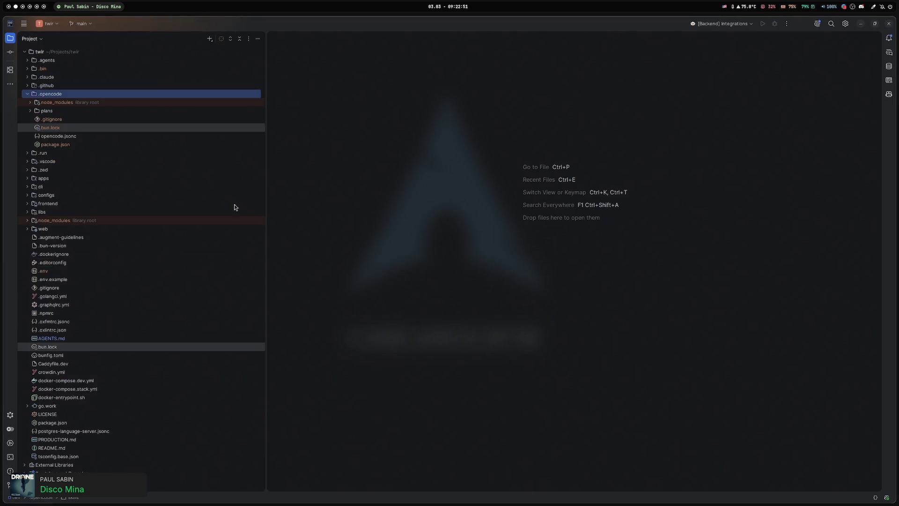
pyautogui.click(30, 111)
pyautogui.click(30, 111)
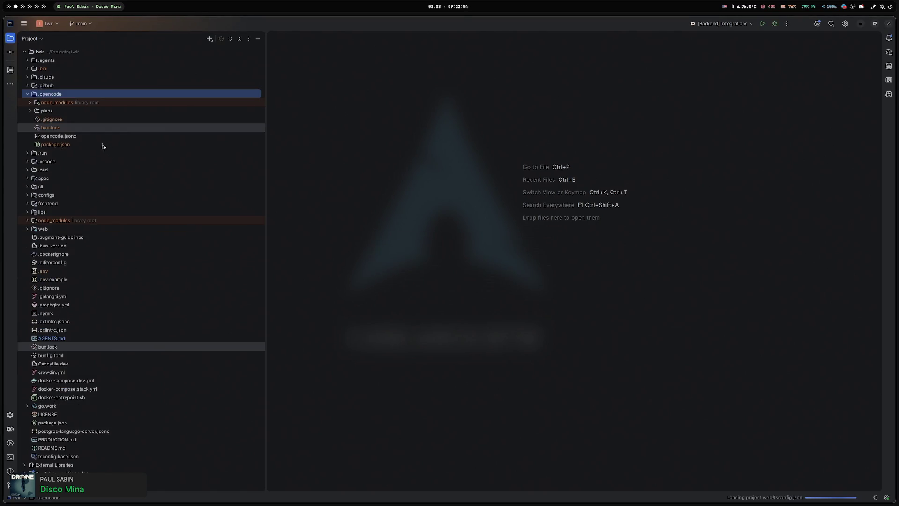
pyautogui.doubleClick(39, 94)
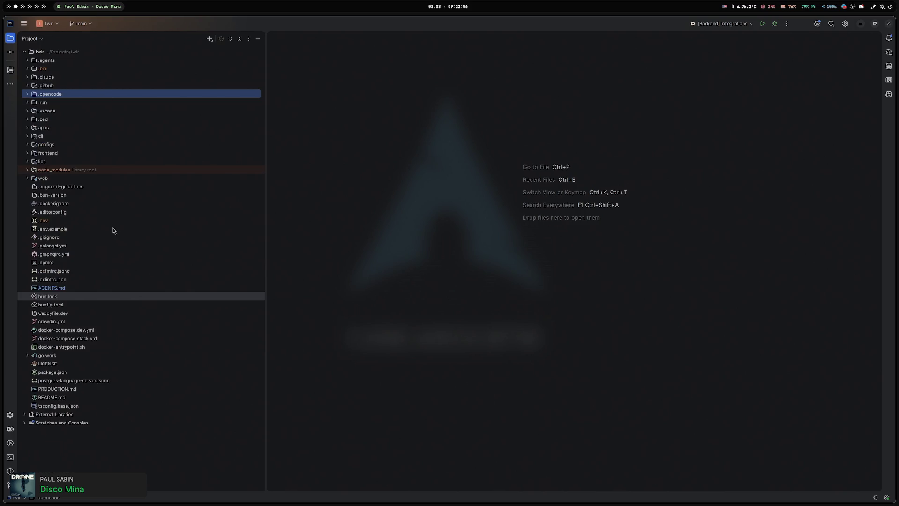
pyautogui.hotkey('alt', '0')
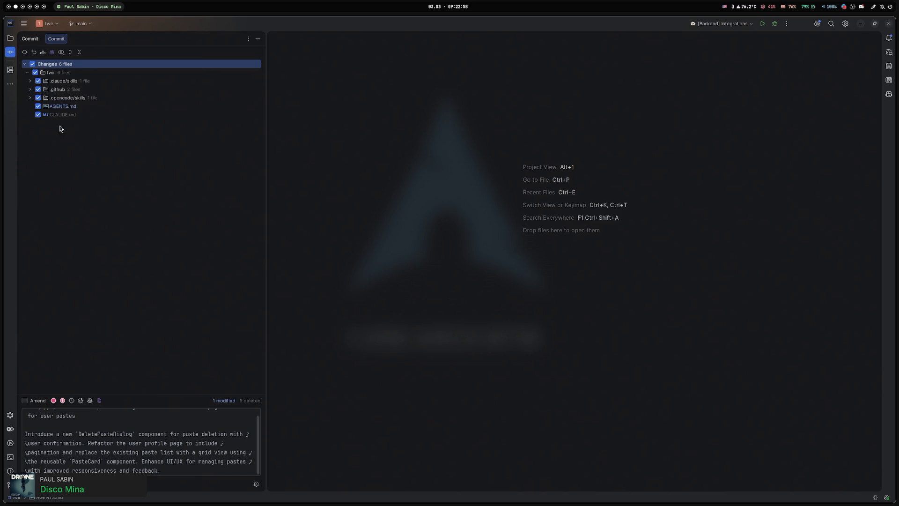
# Generate the commit message with AI, drop the (apps) scope, and append [skip ci].
pyautogui.click(99, 400)
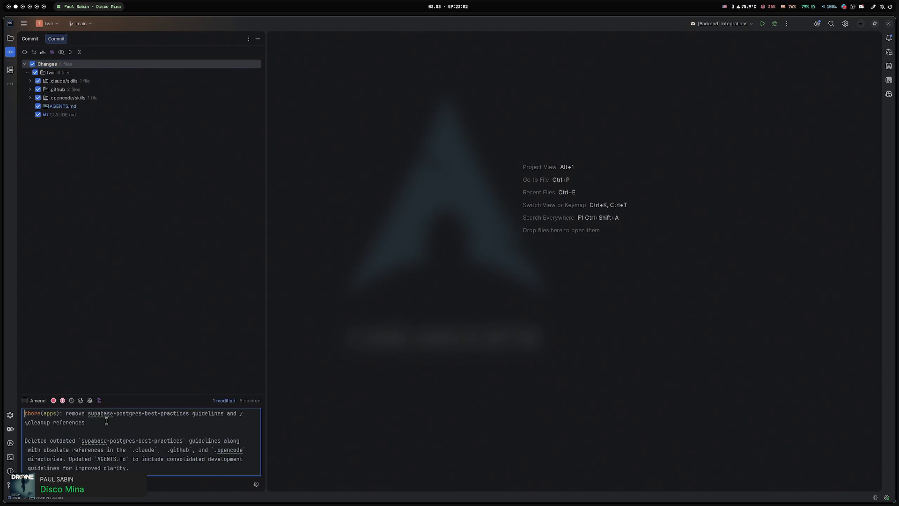
pyautogui.doubleClick(57, 415)
pyautogui.press('BackSpace')
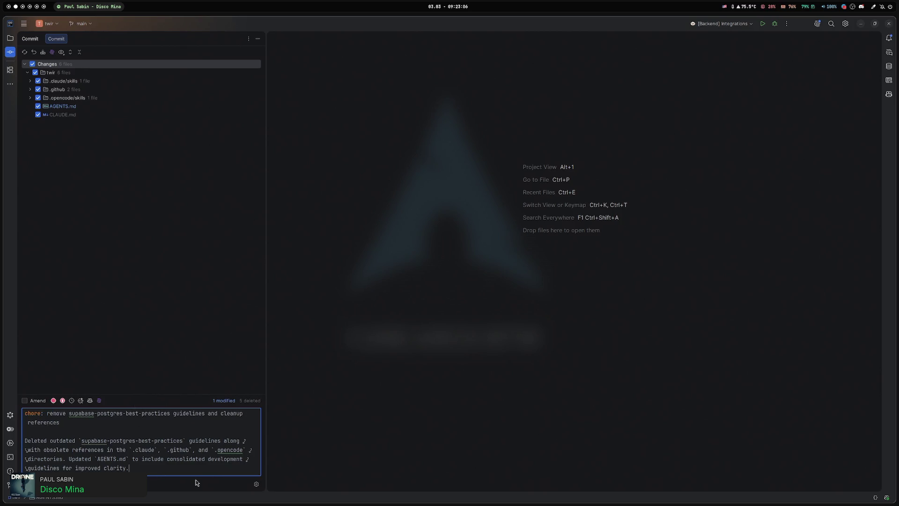
pyautogui.hotkey('ctrl', 'End')
pyautogui.press('Return')
pyautogui.write('kip')
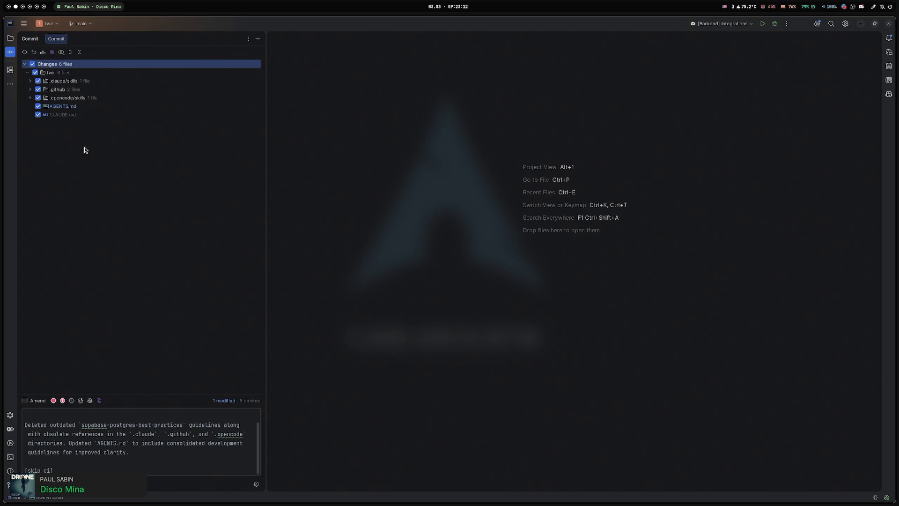
# Review the project tree, then commit and push the commit to origin/main.
pyautogui.hotkey('alt', '1')
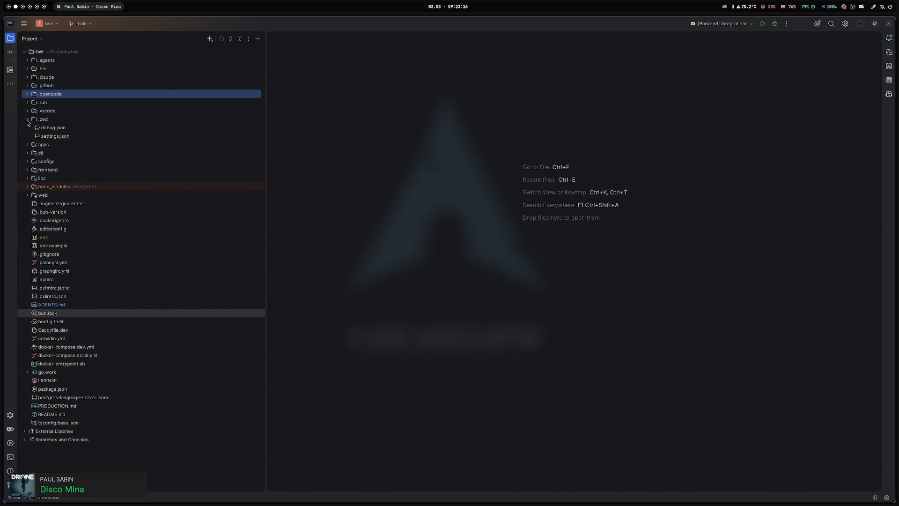
pyautogui.click(28, 103)
pyautogui.click(27, 103)
pyautogui.click(28, 86)
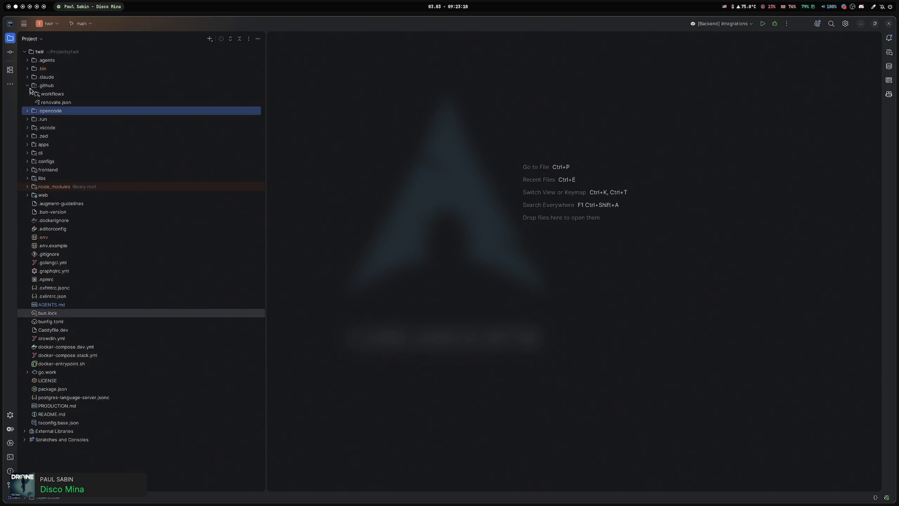
pyautogui.click(28, 87)
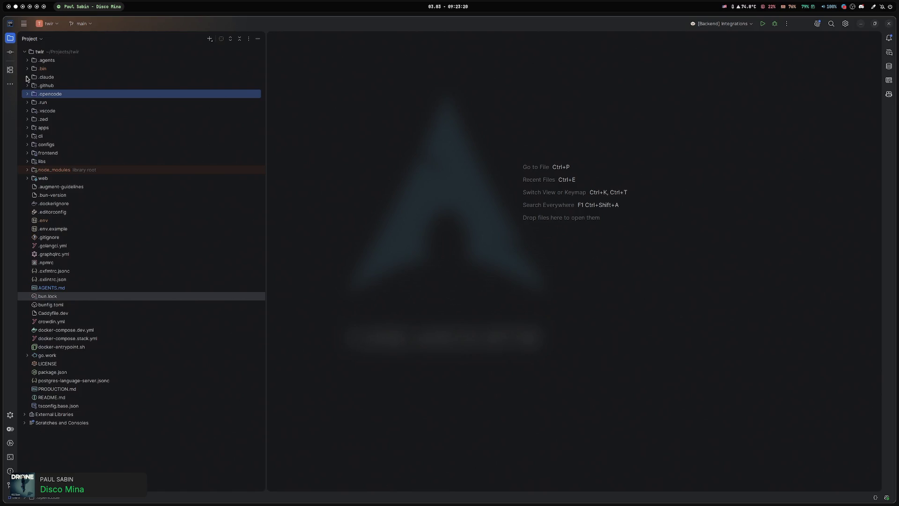
pyautogui.click(10, 51)
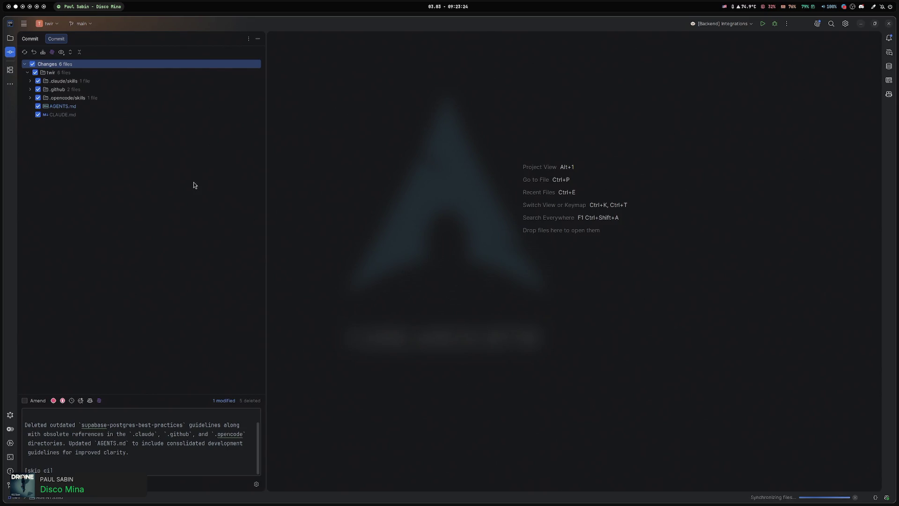
pyautogui.hotkey('ctrl', 'shift', 'k')
pyautogui.click(535, 345)
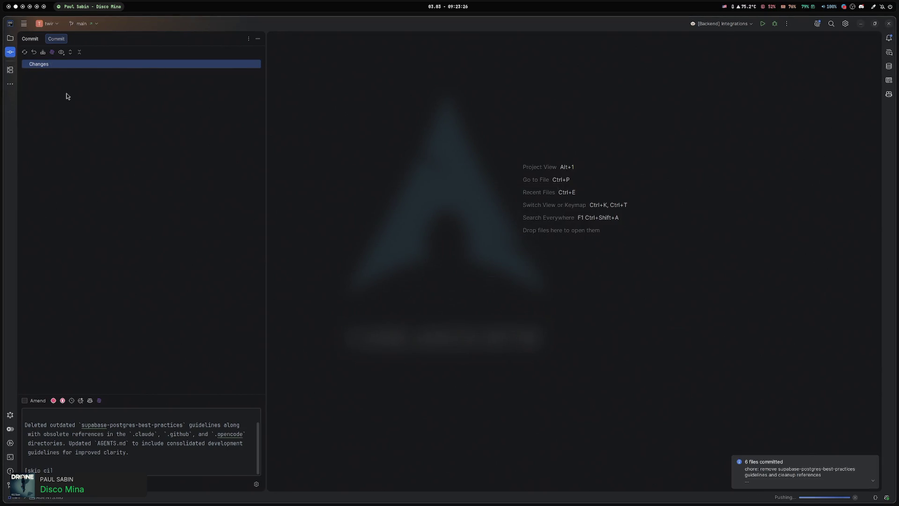
pyautogui.hotkey('alt', '1')
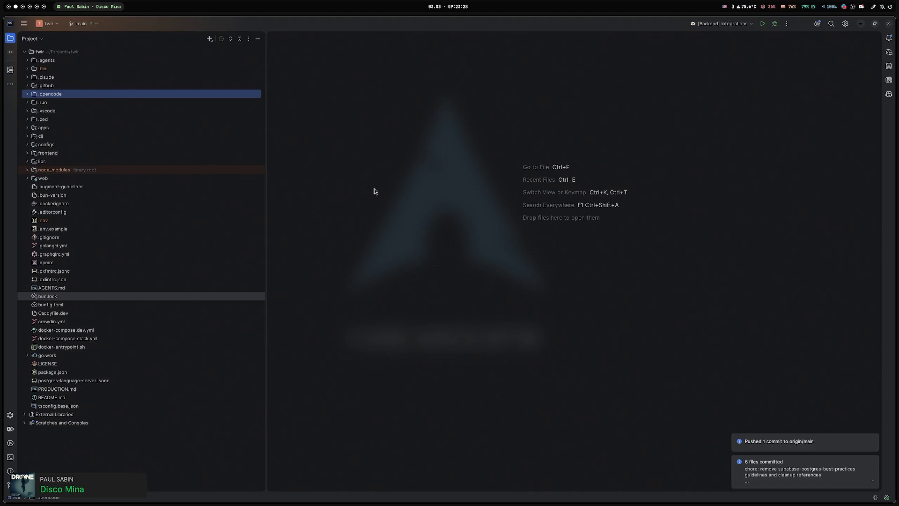
pyautogui.hotkey('alt', 'Tab')
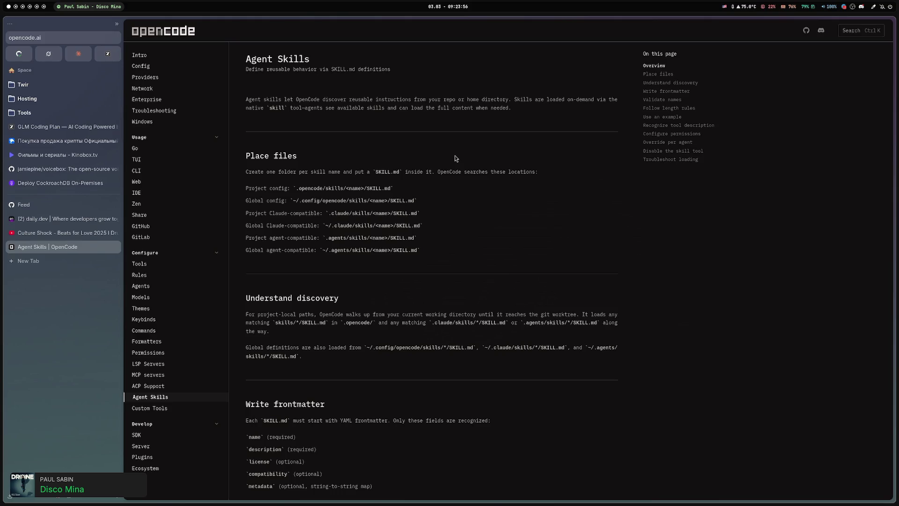
# Open a new tab and go to the Twir dashboard at twir.app.
pyautogui.hotkey('ctrl', 't')
pyautogui.write('twir.app/')
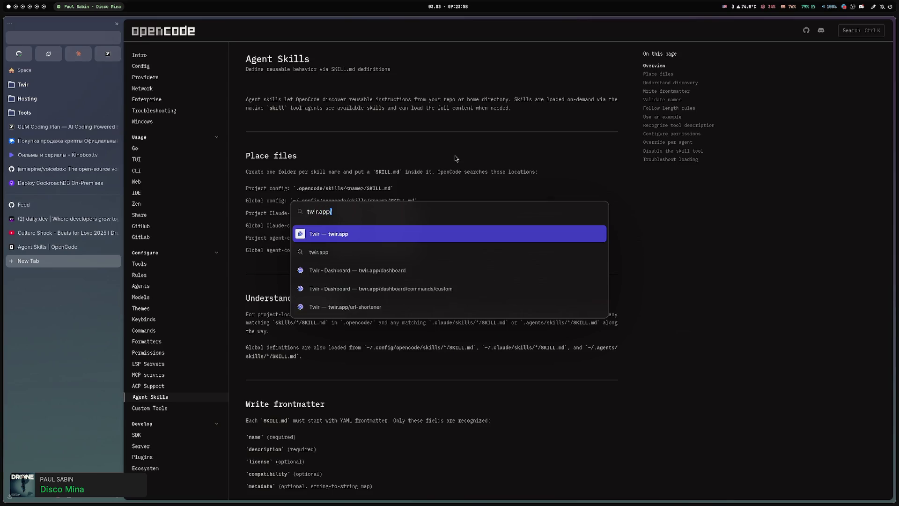
pyautogui.press('Return')
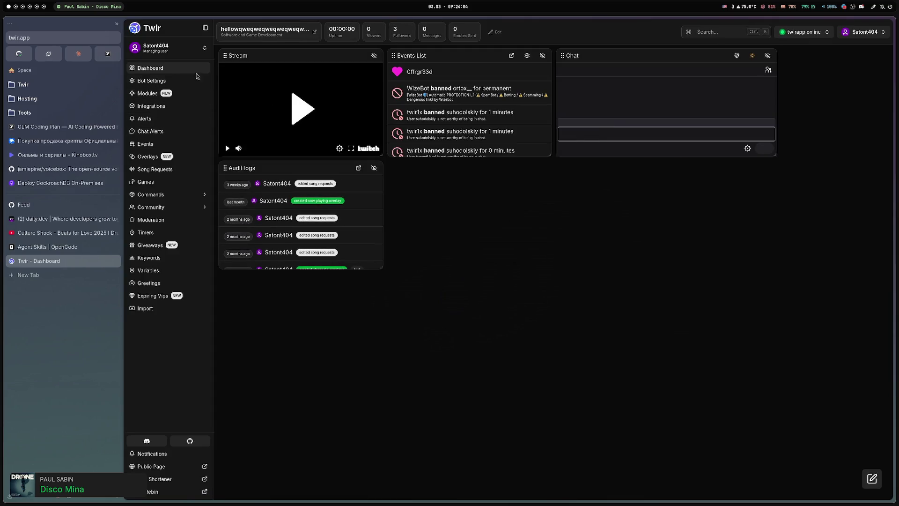
# On Twir's Modules page, view and close the Webhook notifications settings, then close the tab.
pyautogui.click(184, 94)
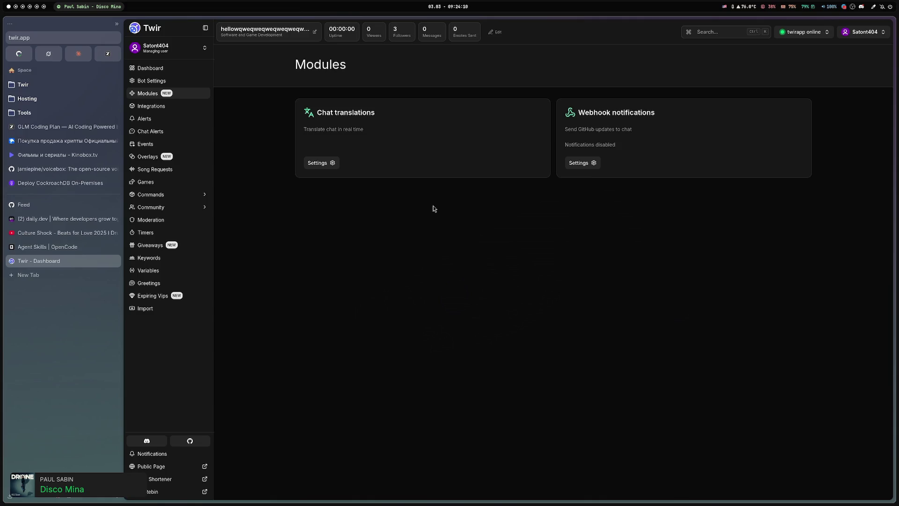
pyautogui.click(579, 163)
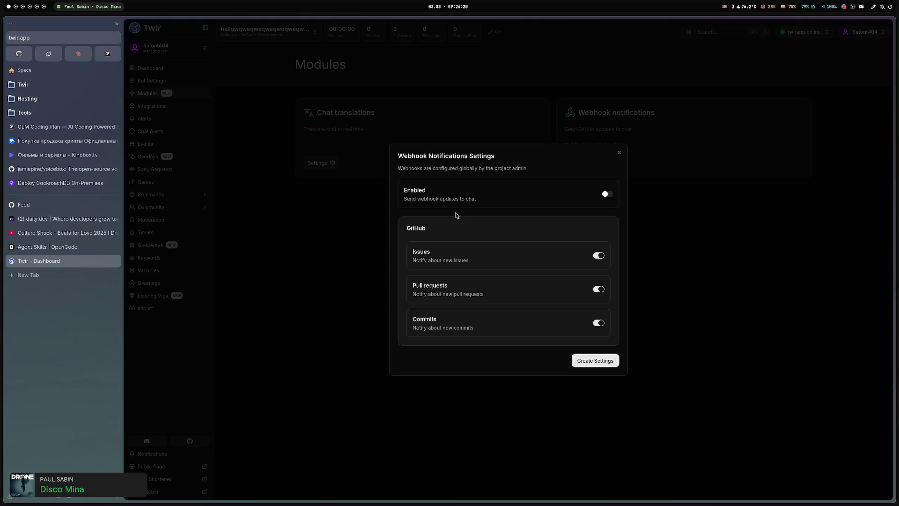
pyautogui.click(619, 153)
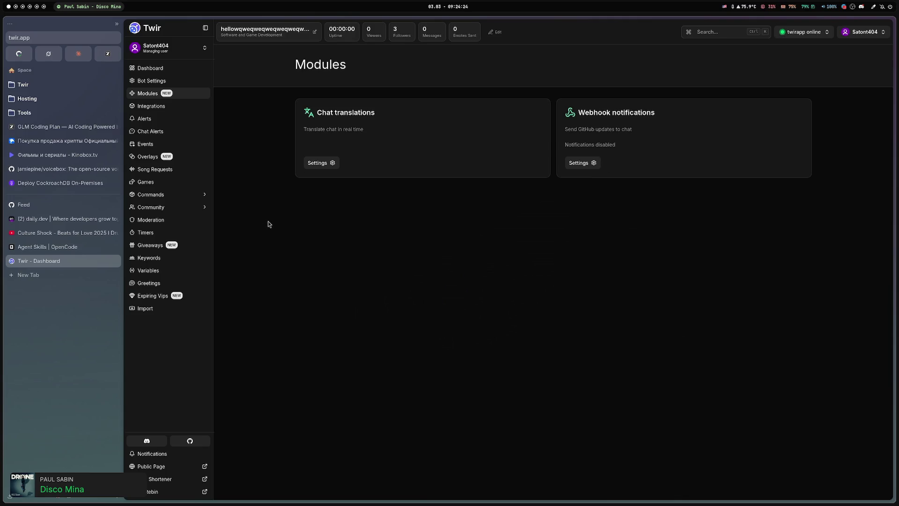
pyautogui.middleClick(63, 260)
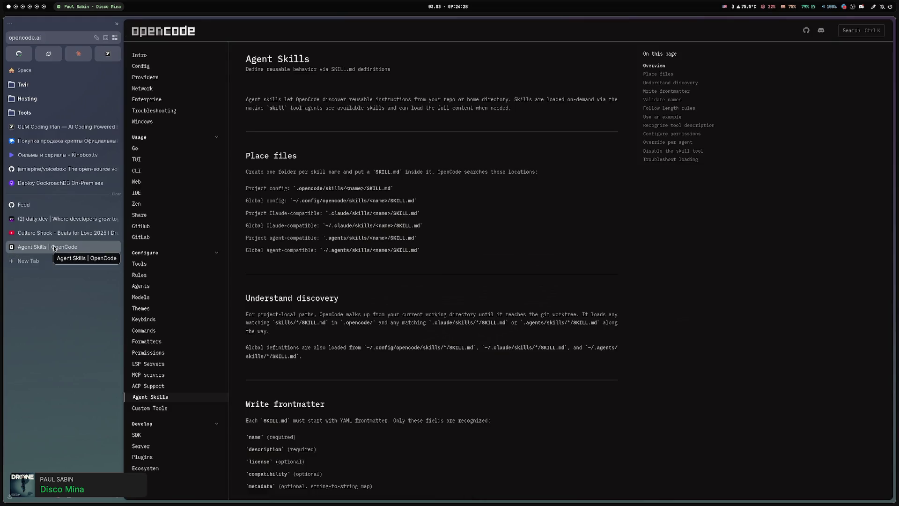
# Open the Go docs page and scroll to its usage limits ($4/5h, $10 weekly, $20 monthly).
pyautogui.scroll(-3, 334, 248)
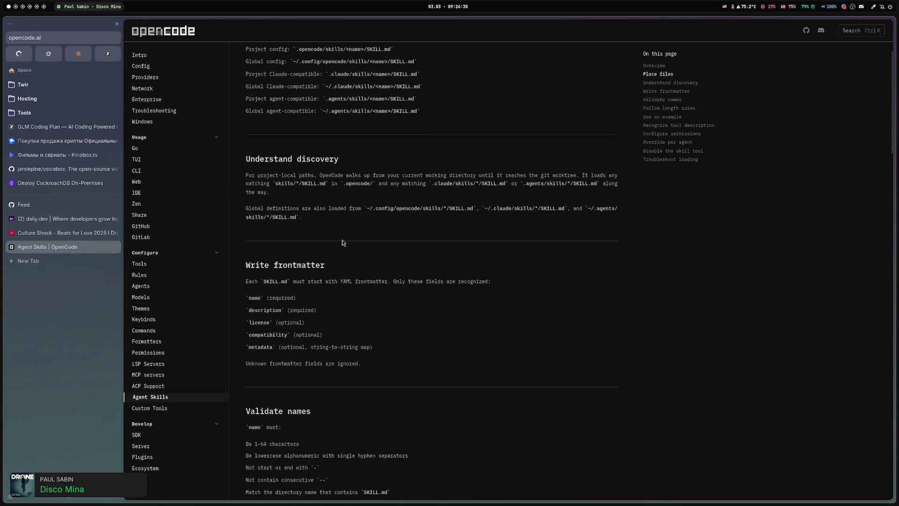
pyautogui.scroll(3, 342, 241)
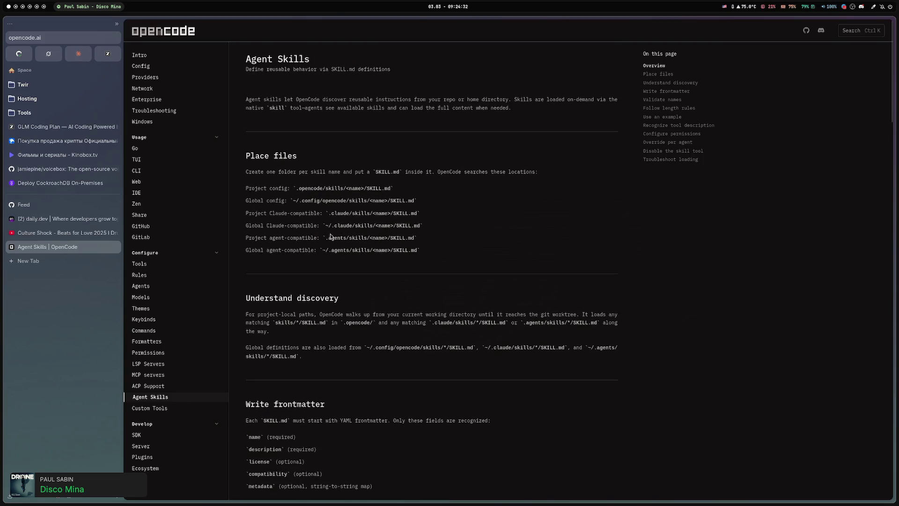
pyautogui.click(172, 148)
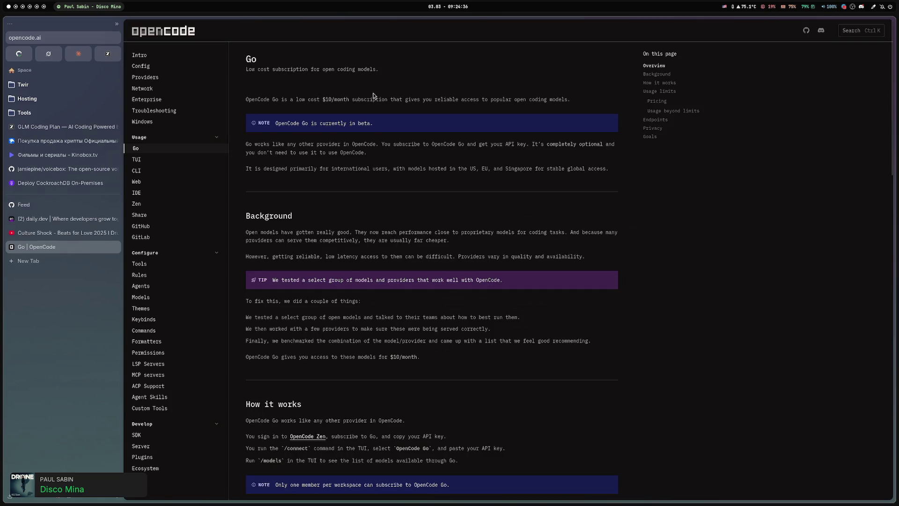
pyautogui.scroll(-8, 373, 93)
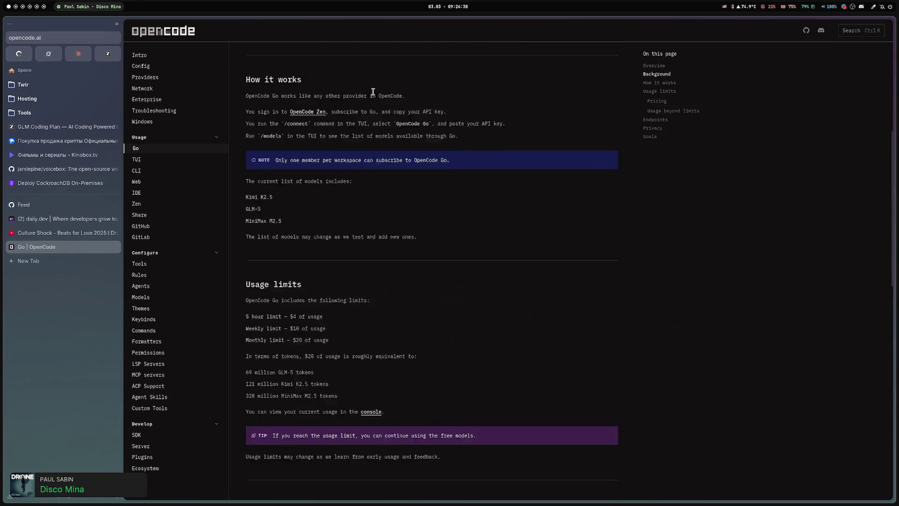
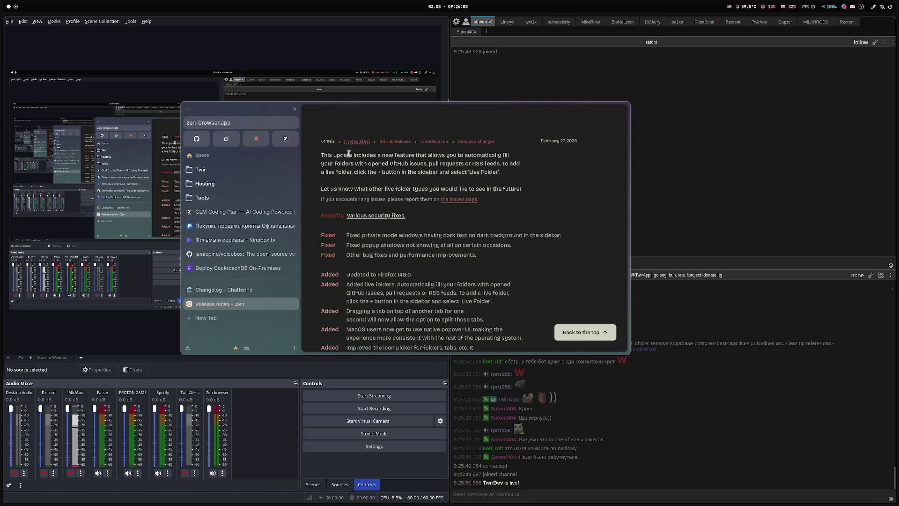
# On empty workspace 2, search 'spo' in the Vicinae launcher and launch Spotify.
pyautogui.press('super+2')
pyautogui.press('super+d')
pyautogui.write('spo')
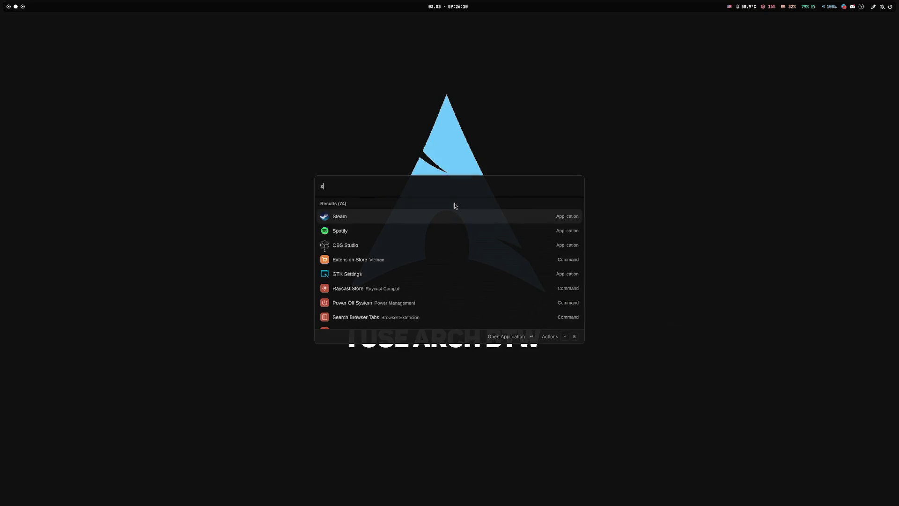
pyautogui.press('Return')
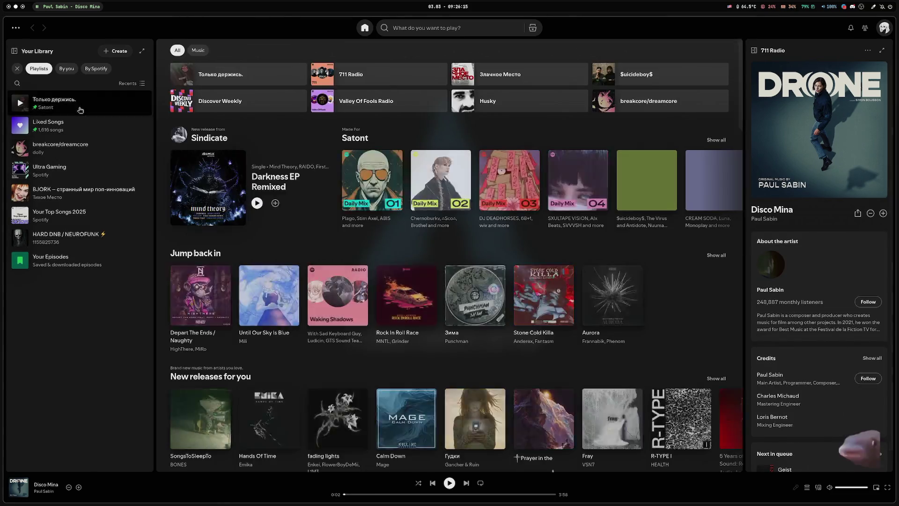
# Resume Disco Mina from the Только держись. playlist at lower volume, then return to the browser workspace.
pyautogui.click(83, 112)
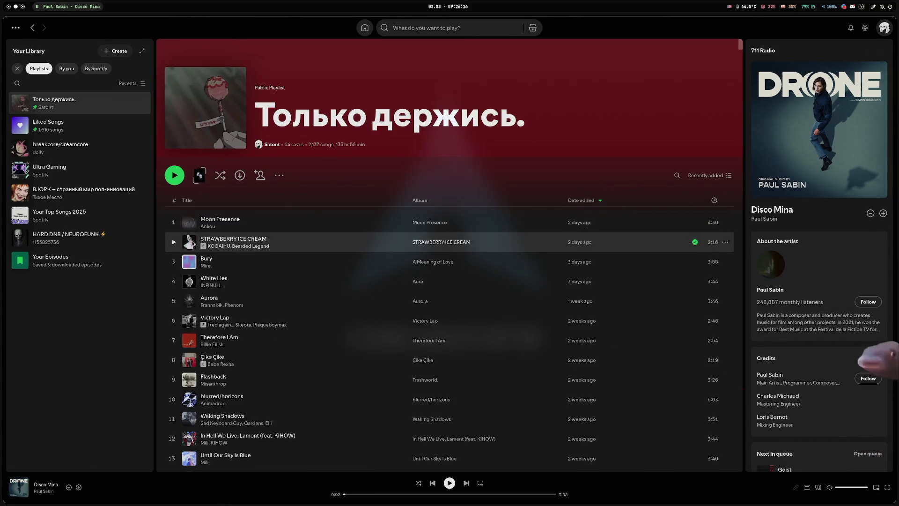
pyautogui.click(447, 483)
pyautogui.click(846, 488)
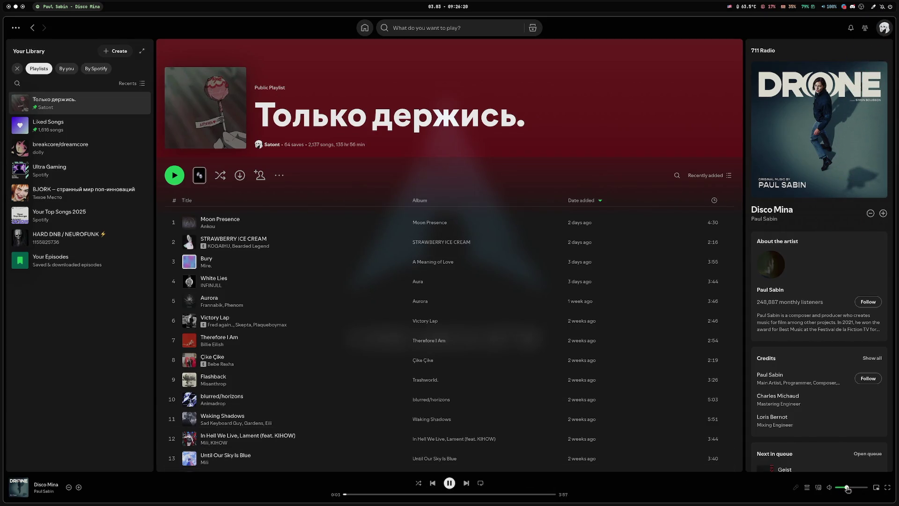
pyautogui.press('super+2')
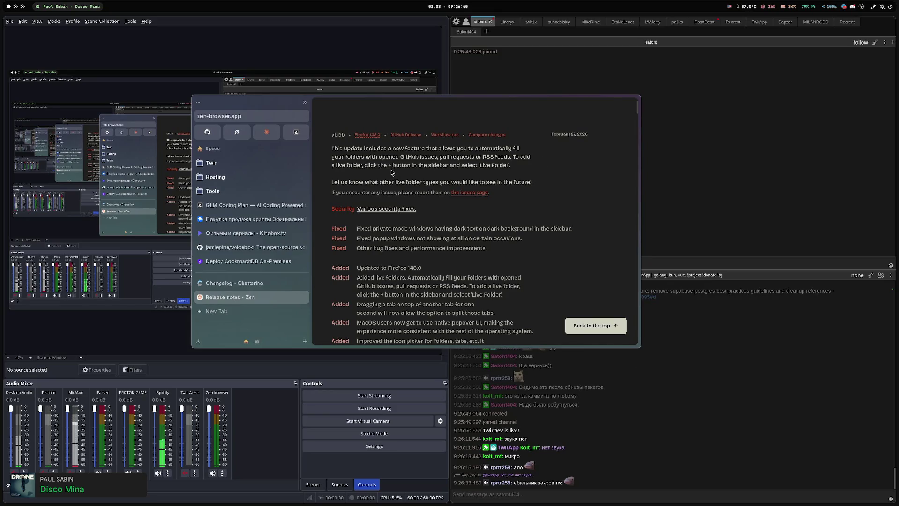
# Create a GitHub 'Issues' live folder from the sidebar's + menu under Live Folder.
pyautogui.rightClick(240, 321)
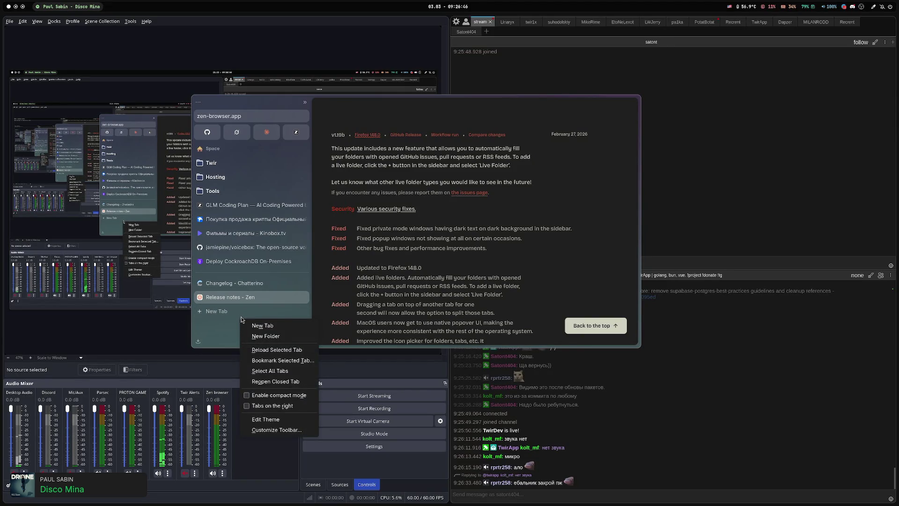
pyautogui.press('Escape')
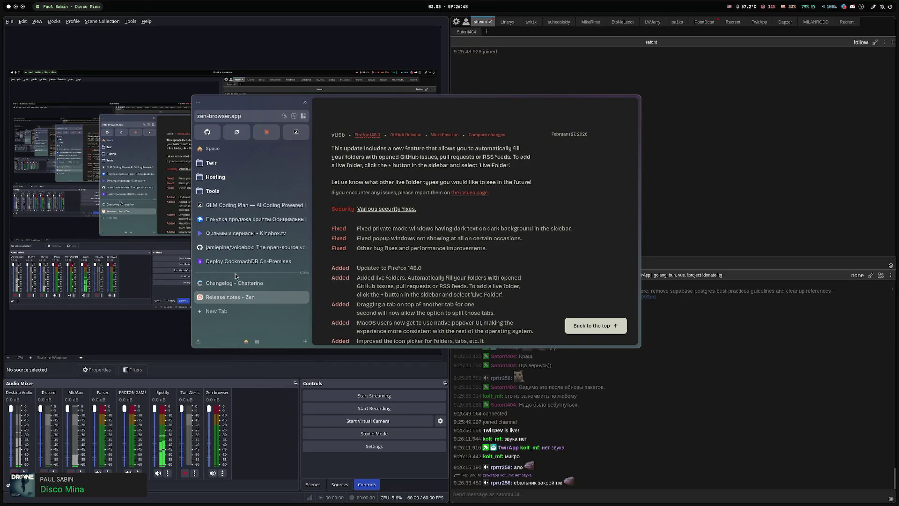
pyautogui.rightClick(236, 273)
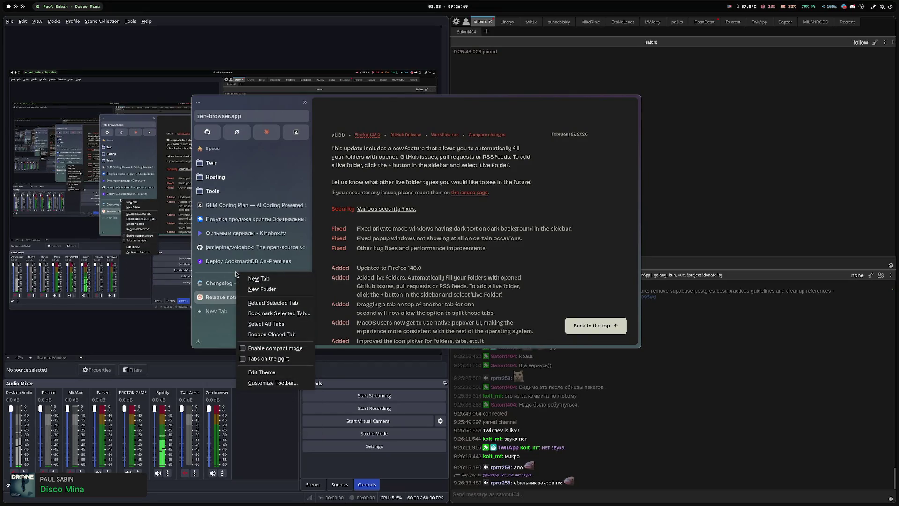
pyautogui.click(215, 326)
pyautogui.click(305, 339)
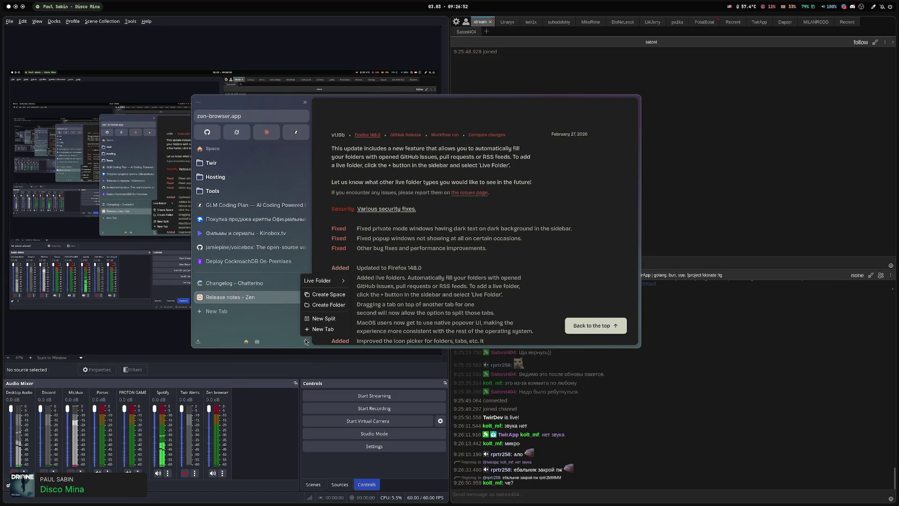
pyautogui.moveTo(323, 280)
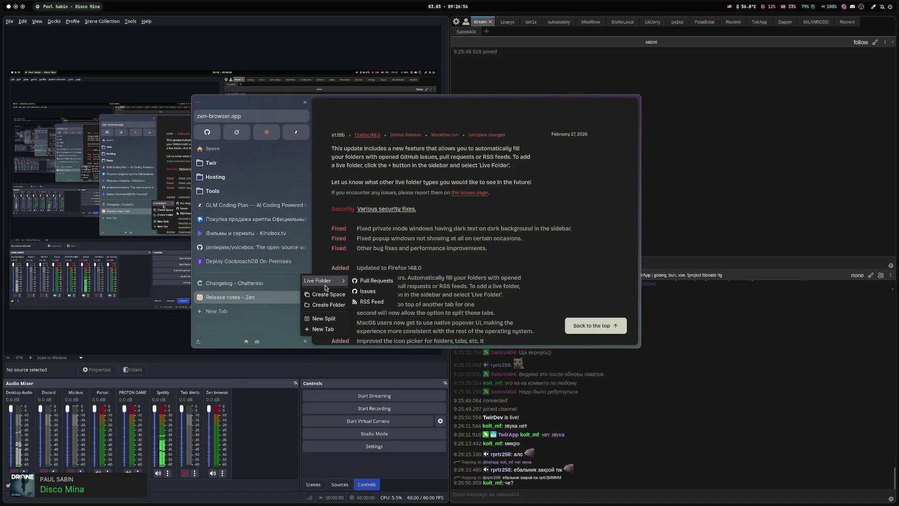
pyautogui.click(367, 291)
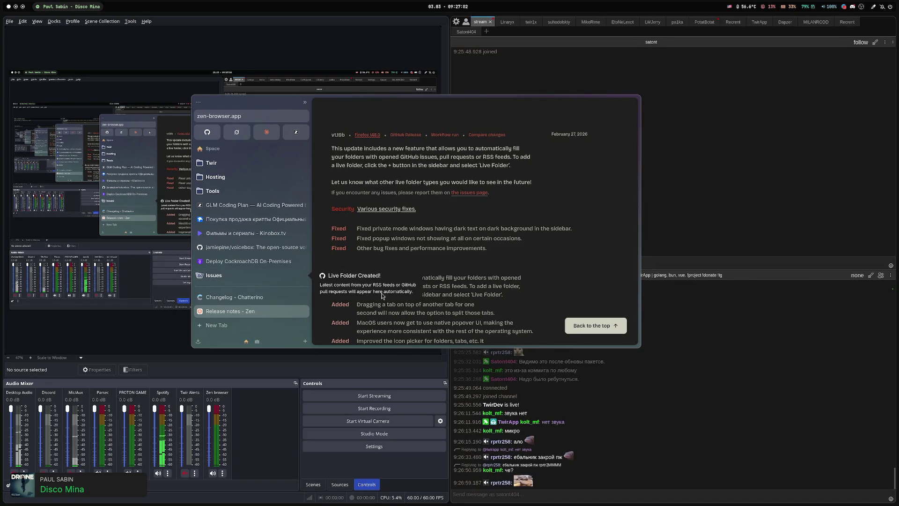
# Toggle the Created by Me filter in the Issues folder's Live Folder Options.
pyautogui.rightClick(230, 278)
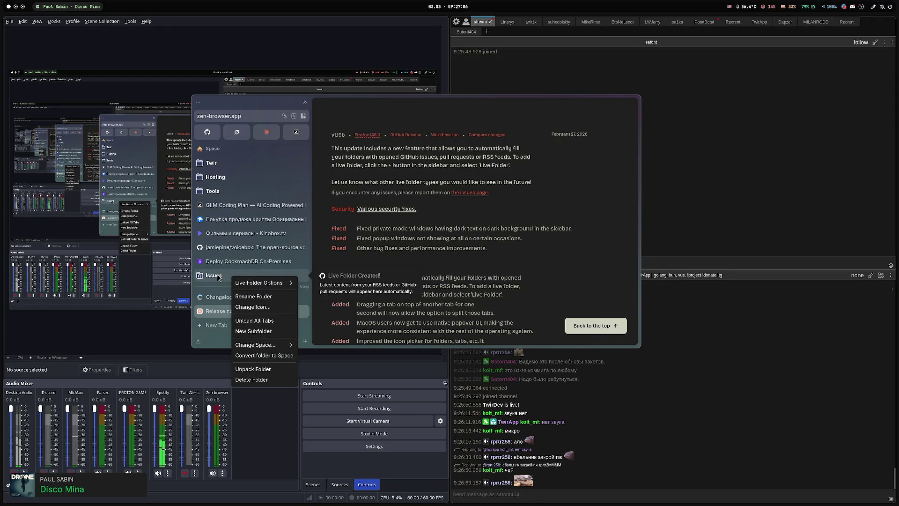
pyautogui.moveTo(280, 283)
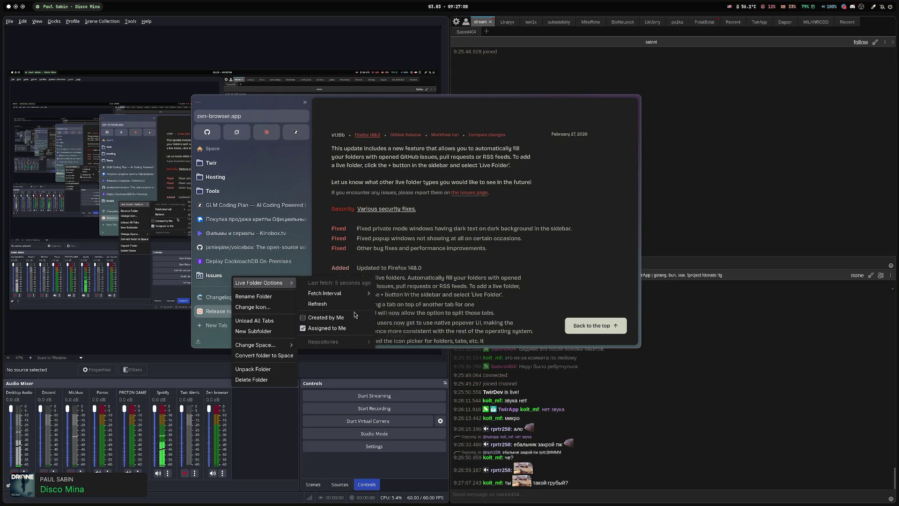
pyautogui.moveTo(352, 292)
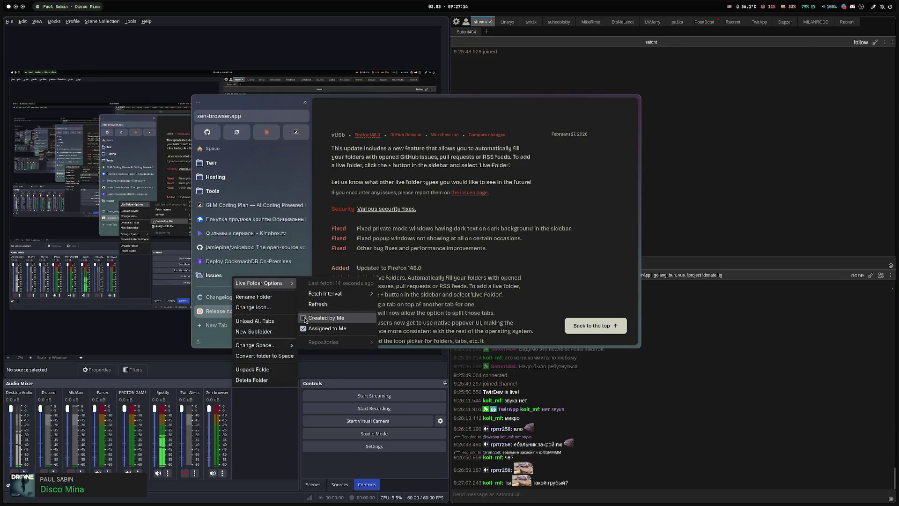
pyautogui.click(305, 318)
# Delete the Issues live folder from the sidebar.
pyautogui.rightClick(257, 274)
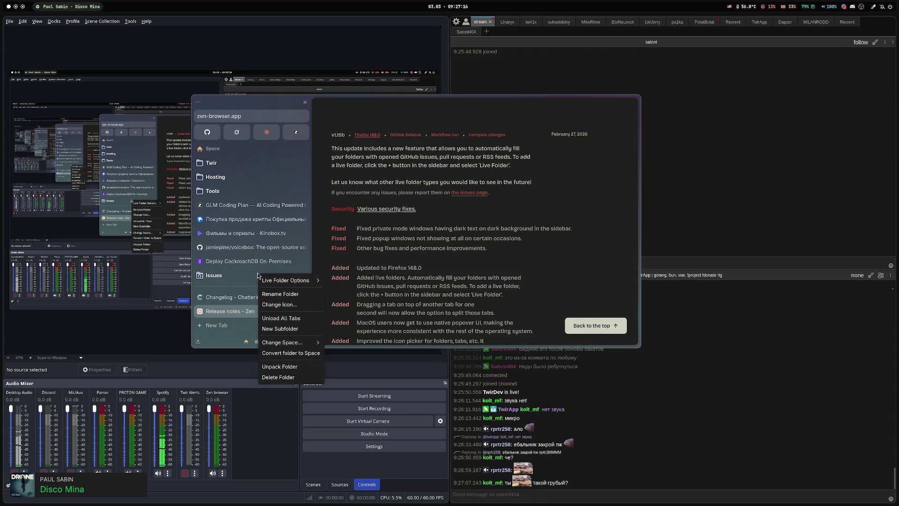
pyautogui.click(347, 302)
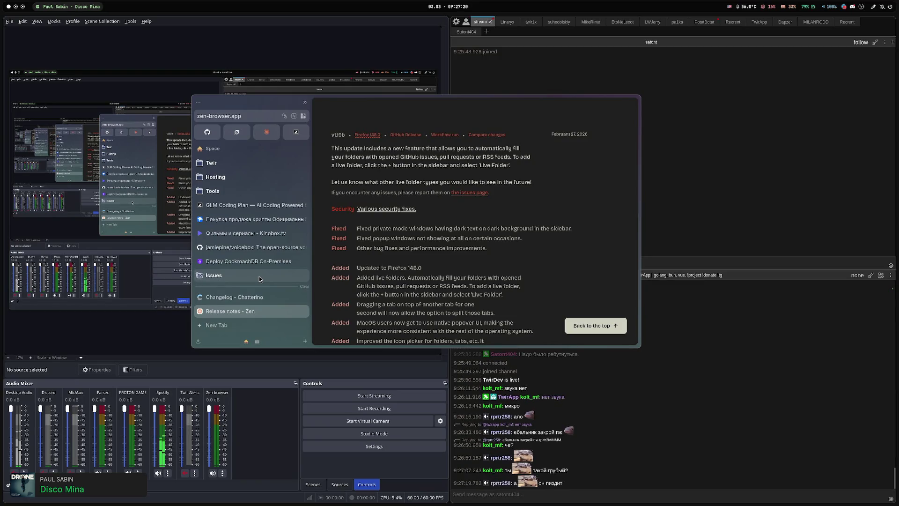
pyautogui.rightClick(259, 279)
pyautogui.press('Escape')
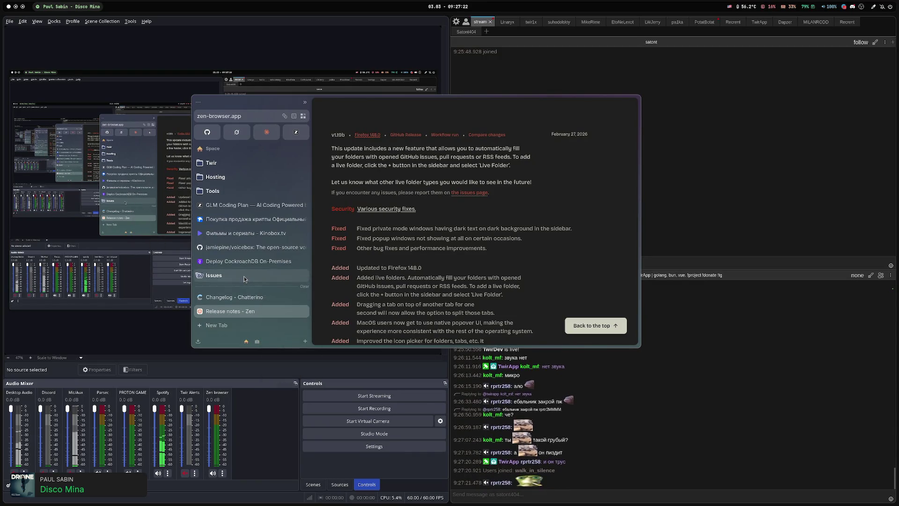
pyautogui.rightClick(234, 276)
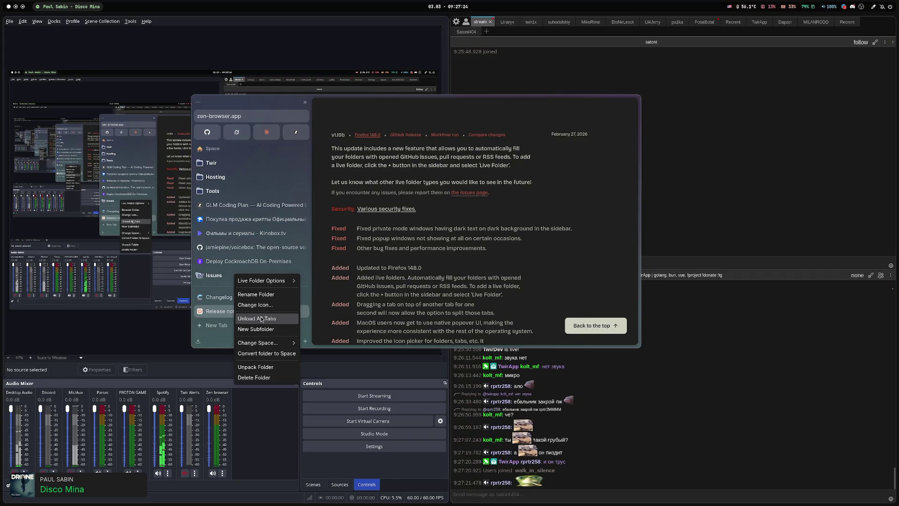
pyautogui.click(255, 367)
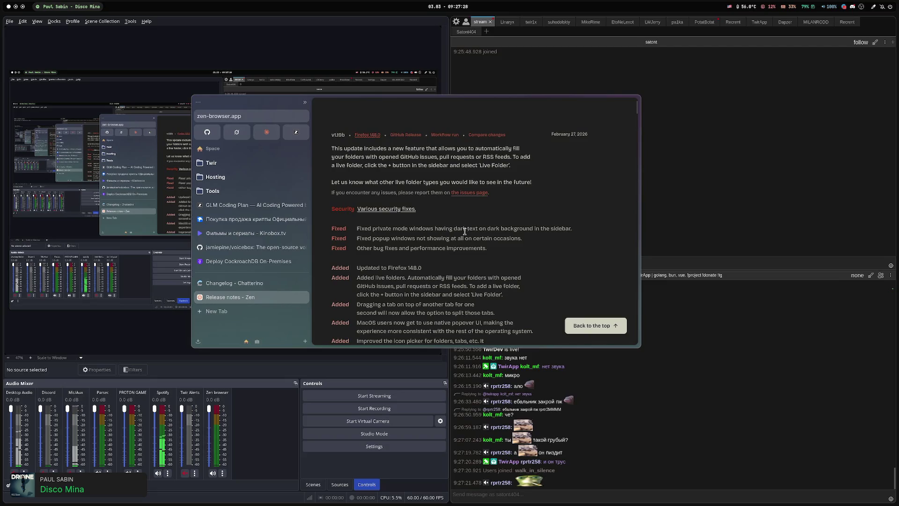
pyautogui.moveTo(465, 235)
pyautogui.mouseDown()
pyautogui.moveTo(283, 196)
pyautogui.moveTo(280, 163)
pyautogui.moveTo(306, 165)
pyautogui.mouseUp()
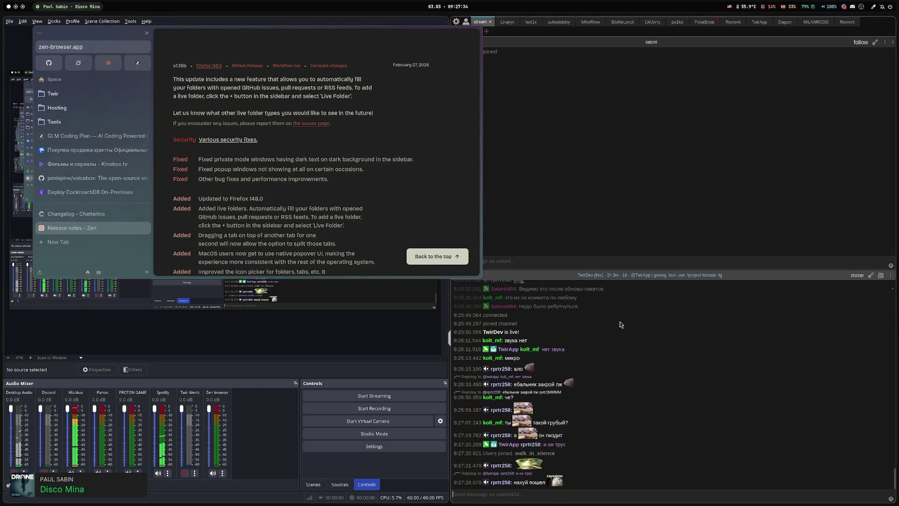
# Nudge the Zen window into place, briefly select the first release-notes paragraph, and open a new window.
pyautogui.moveTo(335, 184); pyautogui.dragTo(348, 188)
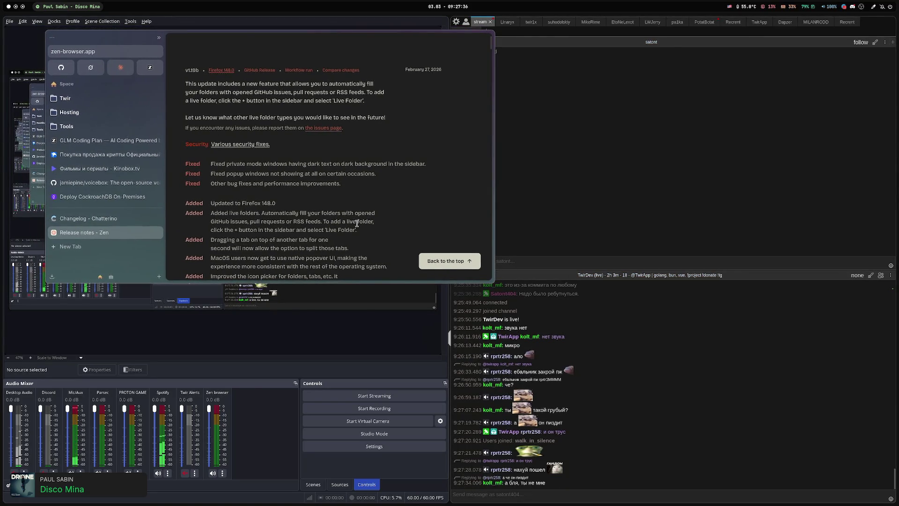
pyautogui.moveTo(189, 84); pyautogui.dragTo(392, 113)
pyautogui.click(392, 111)
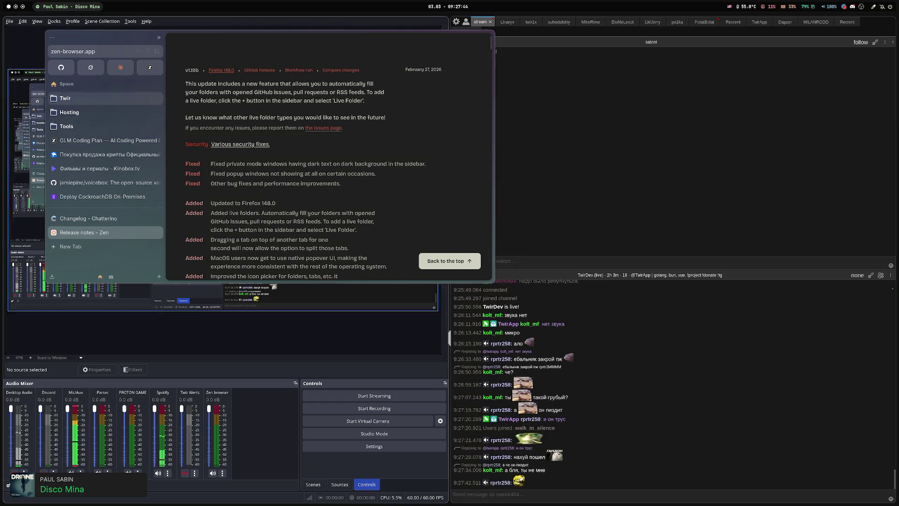
pyautogui.hotkey('ctrl', 'n')
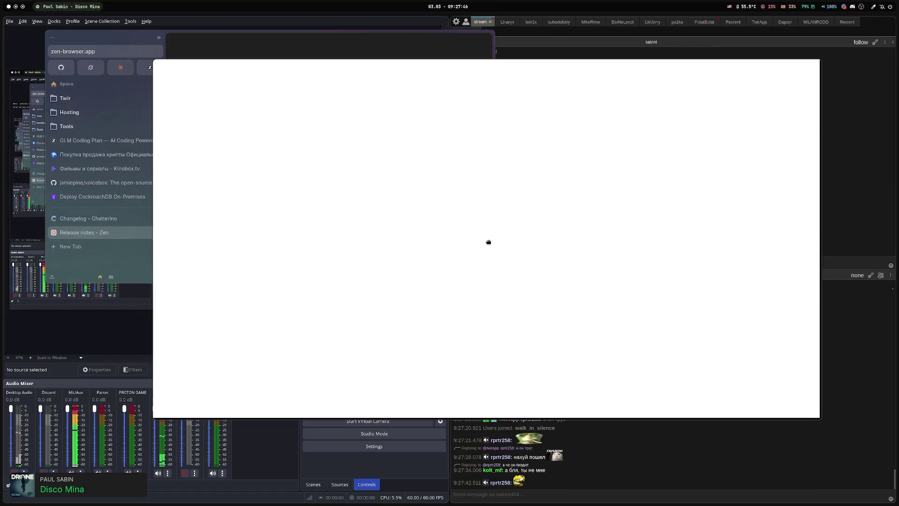
# Shift the blank window slightly to the right.
pyautogui.moveTo(484, 238)
pyautogui.mouseDown()
pyautogui.moveTo(457, 184)
pyautogui.moveTo(482, 246)
pyautogui.moveTo(511, 235)
pyautogui.mouseUp()
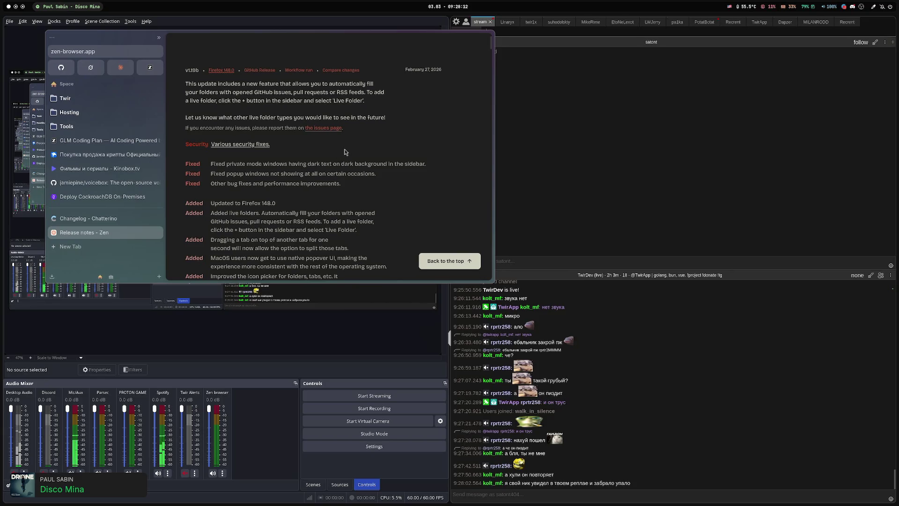
# Scroll the Zen release notes down to the v1.18.10b section, then close that tab.
pyautogui.scroll(-3, 344, 151)
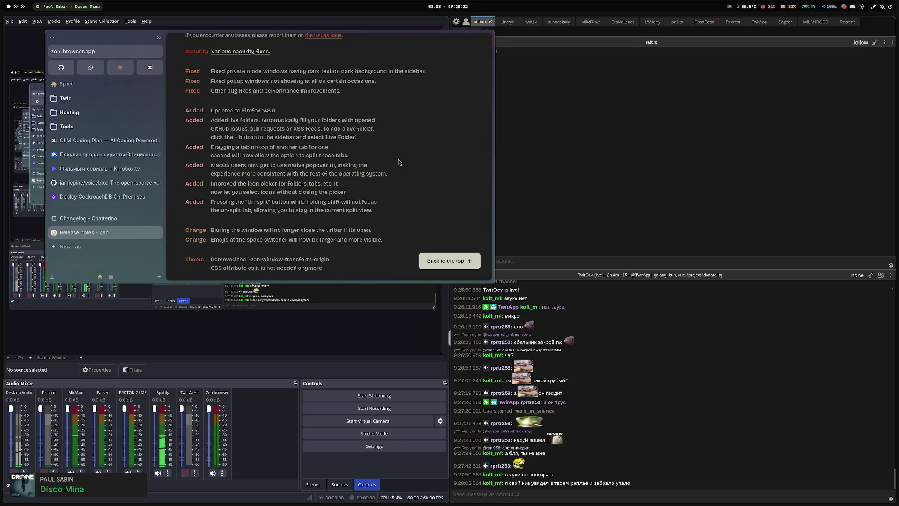
pyautogui.scroll(-2, 398, 162)
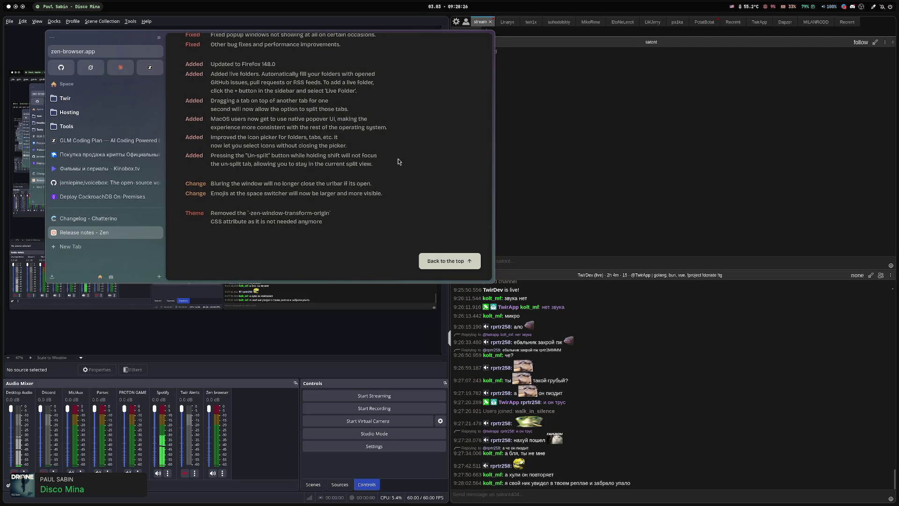
pyautogui.scroll(-2, 398, 162)
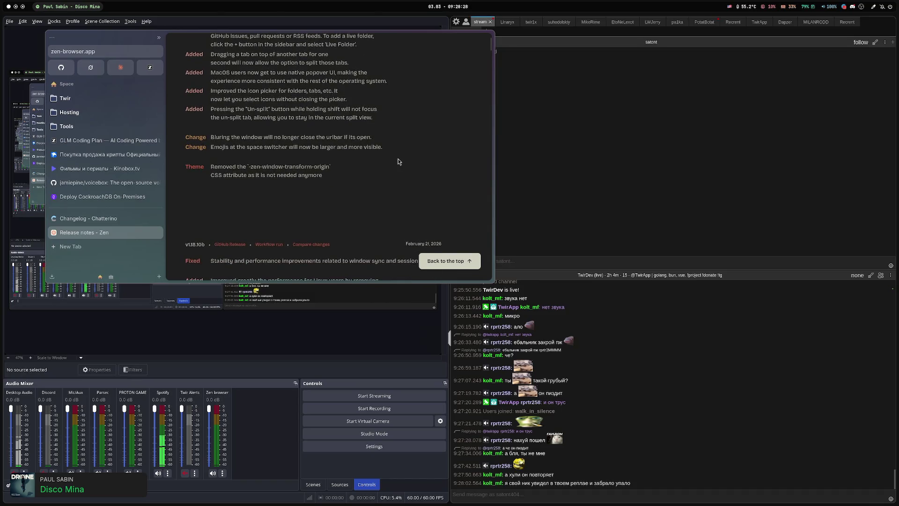
pyautogui.scroll(-4, 386, 160)
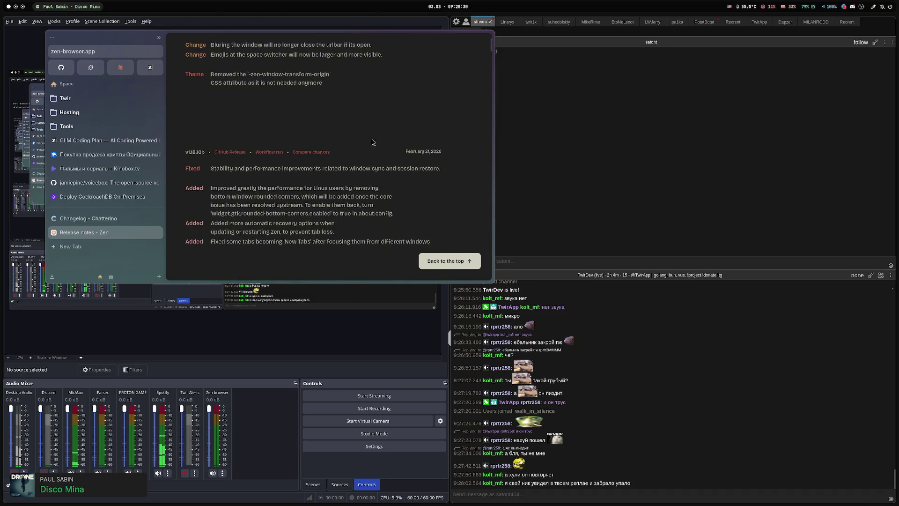
pyautogui.click(106, 219)
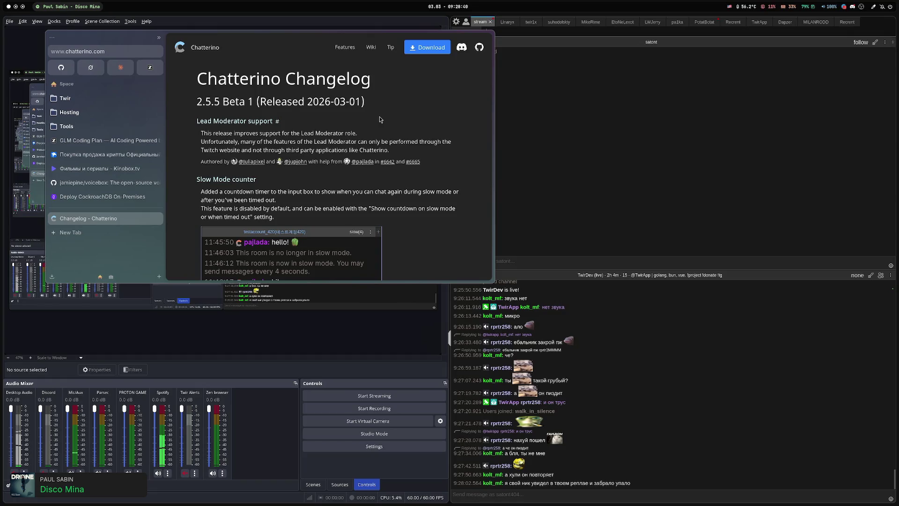
# Scroll the Chatterino 2.5.5 Beta 1 changelog past the miscellaneous features to the Plugins section.
pyautogui.scroll(-3, 379, 118)
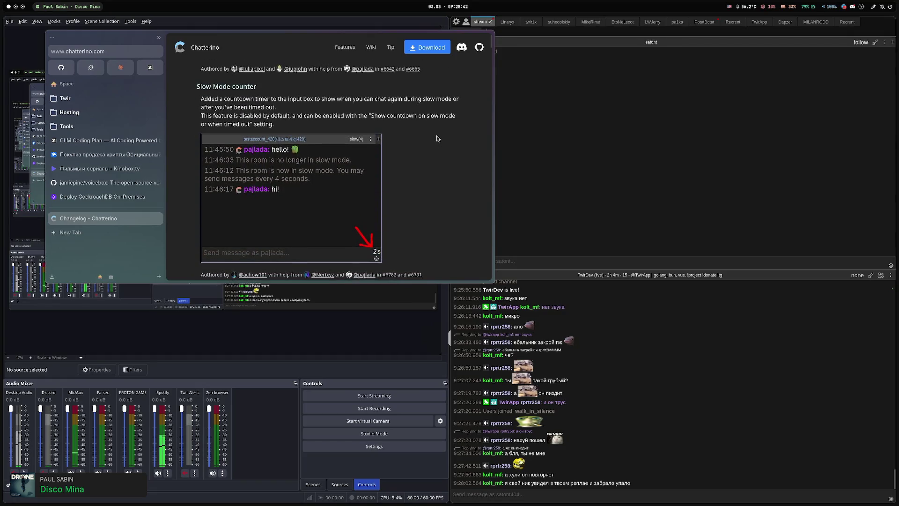
pyautogui.scroll(-6, 436, 138)
pyautogui.scroll(-5, 437, 137)
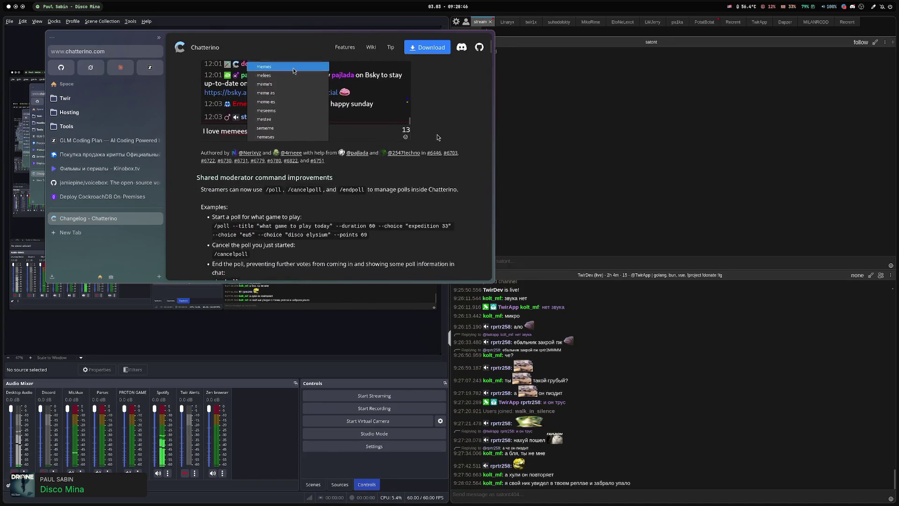
pyautogui.scroll(-1, 414, 171)
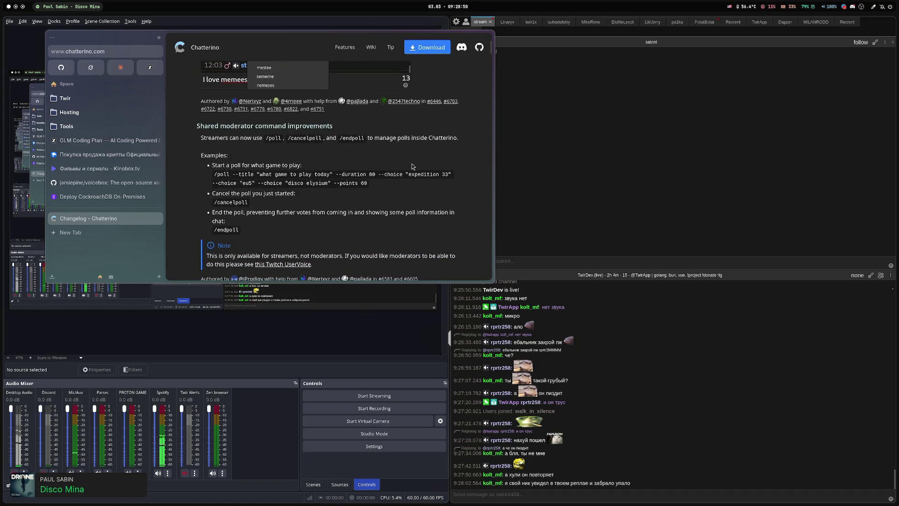
pyautogui.scroll(-1, 412, 165)
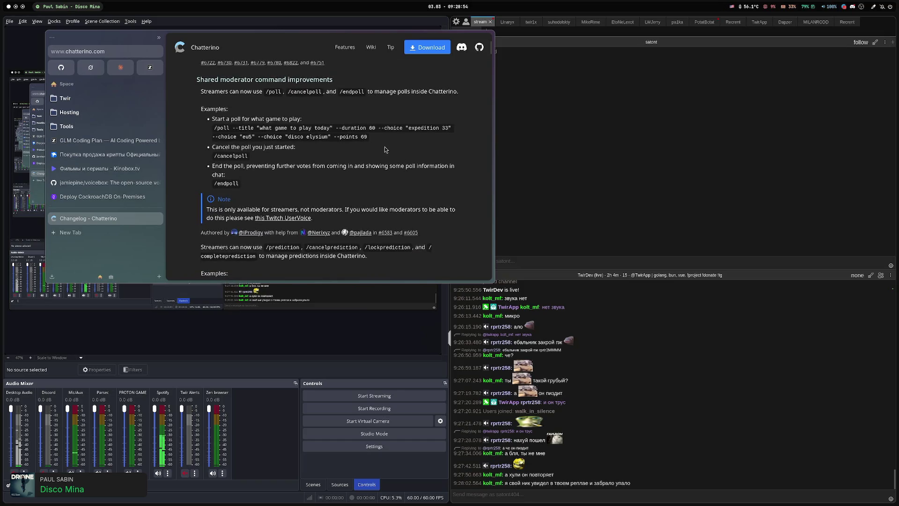
pyautogui.scroll(-4, 384, 151)
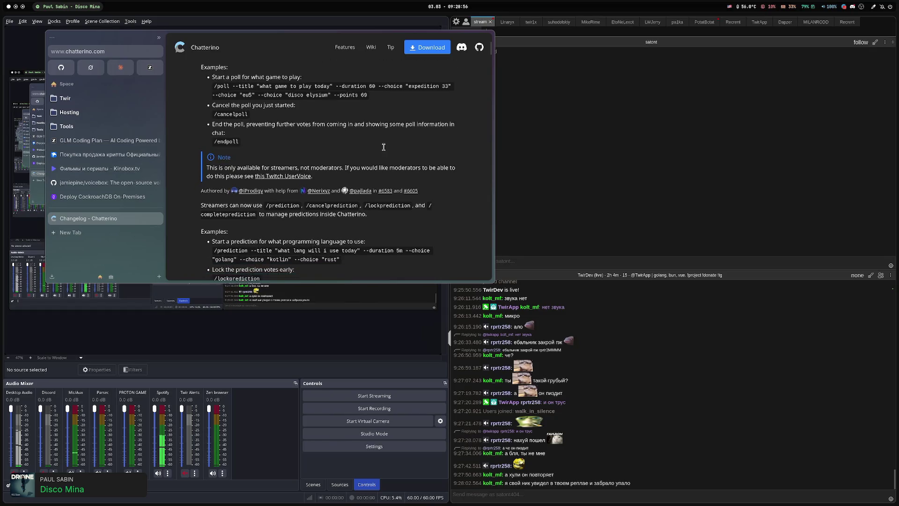
pyautogui.scroll(-3, 386, 149)
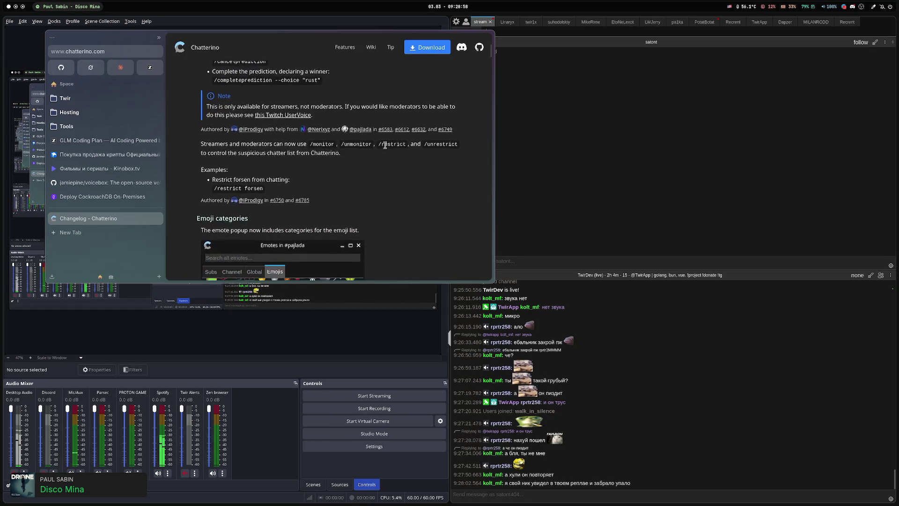
pyautogui.scroll(-1, 385, 148)
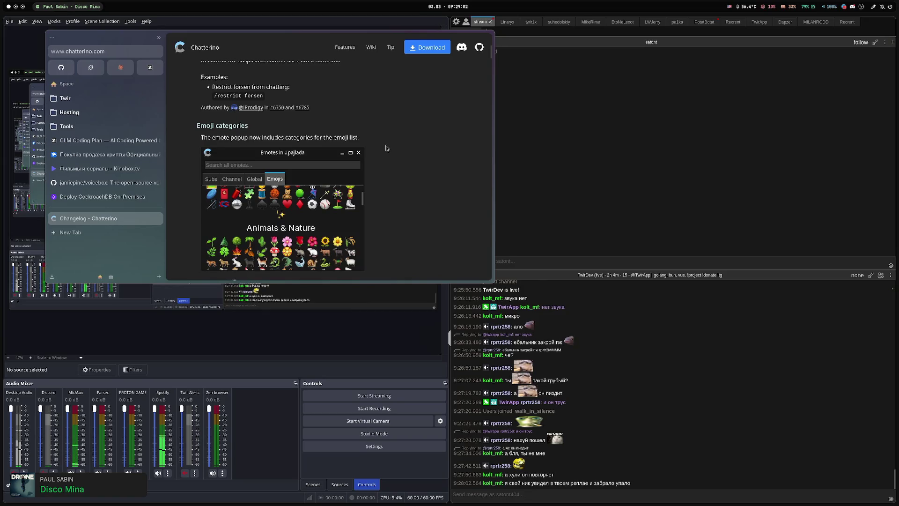
pyautogui.scroll(-3, 405, 139)
pyautogui.scroll(-5, 442, 141)
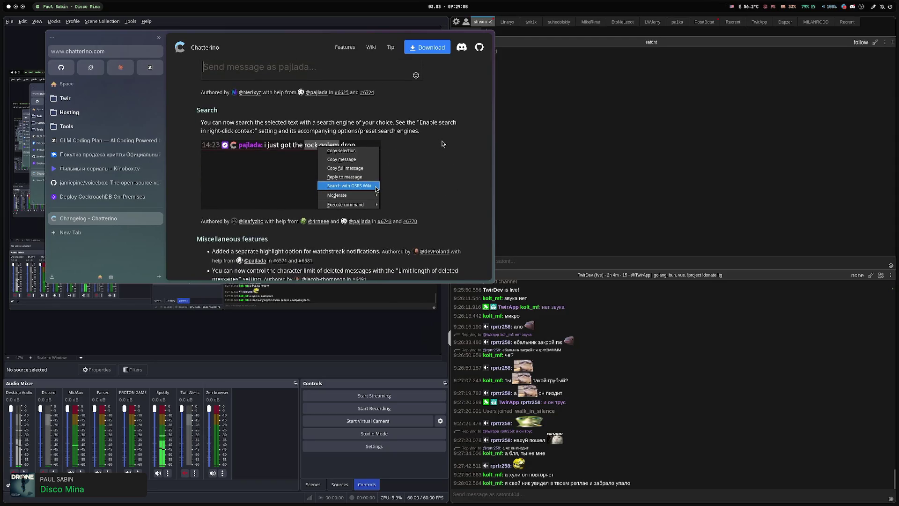
pyautogui.scroll(-3, 443, 143)
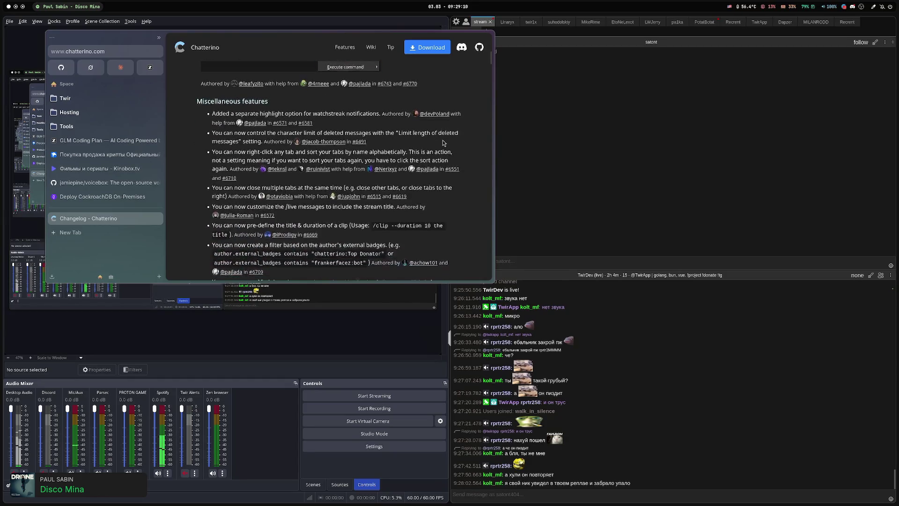
pyautogui.scroll(-4, 382, 131)
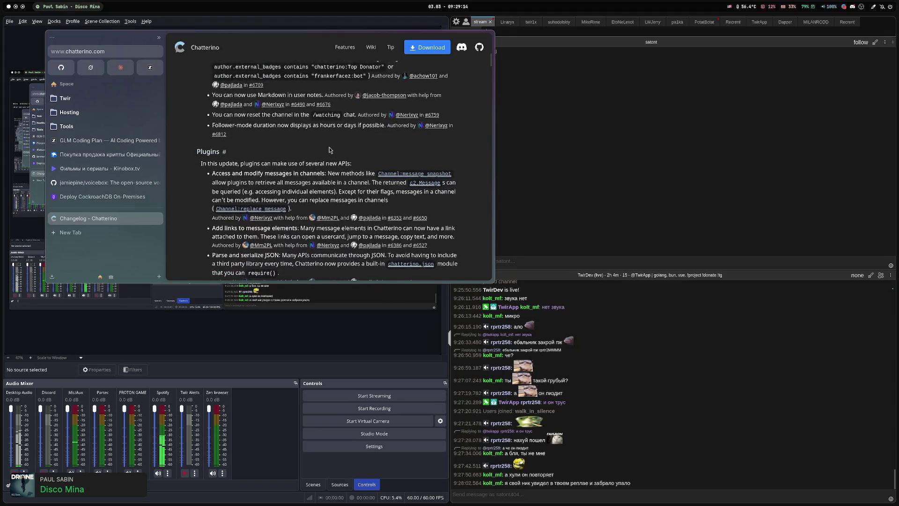
# Scroll past Plugins, Stability, Miscellaneous fixes and New Contributors to the 2.5.4 User notes.
pyautogui.scroll(-1, 330, 148)
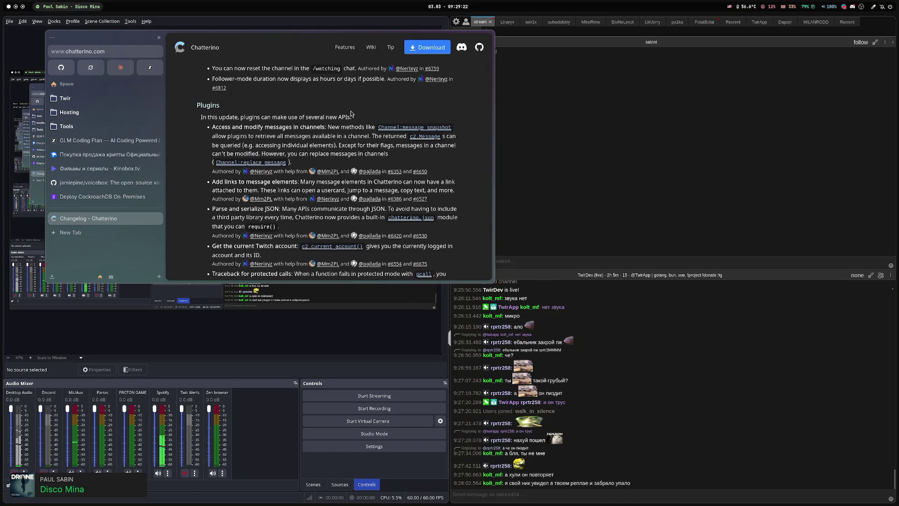
pyautogui.scroll(-2, 351, 114)
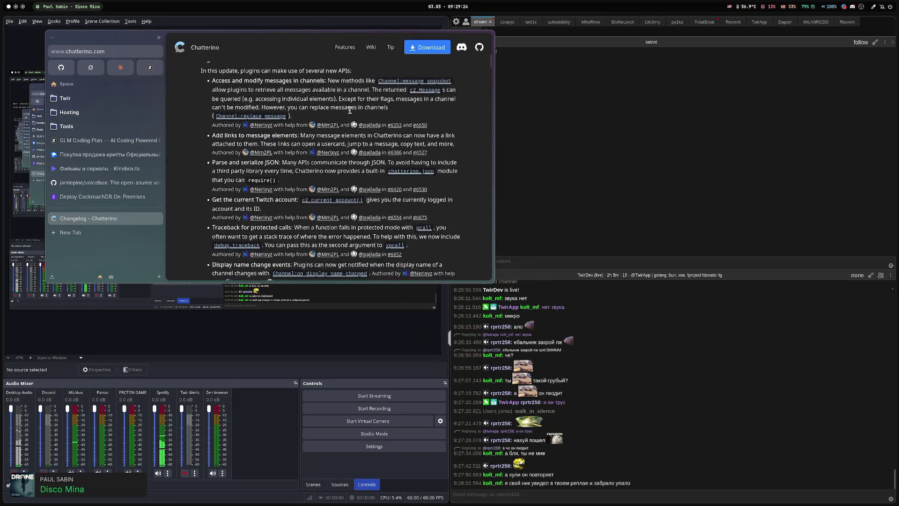
pyautogui.scroll(-1, 462, 165)
pyautogui.scroll(-1, 470, 160)
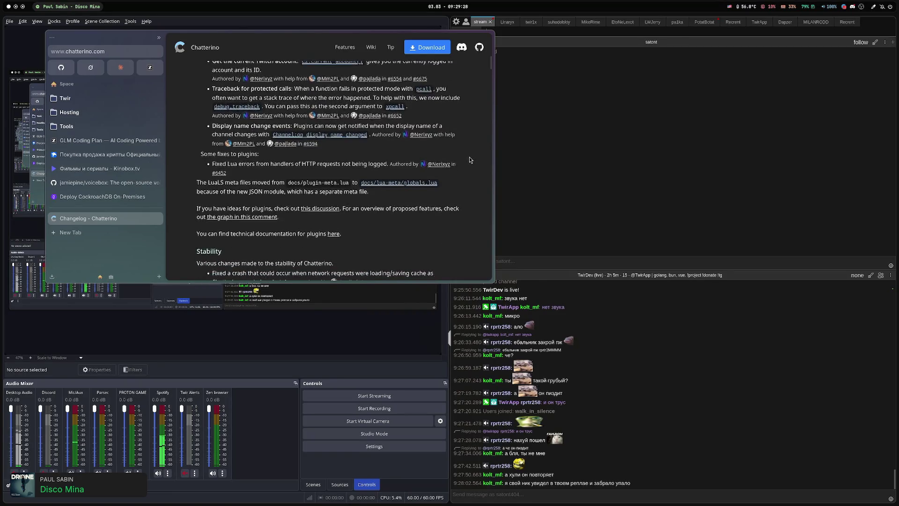
pyautogui.scroll(-1, 470, 159)
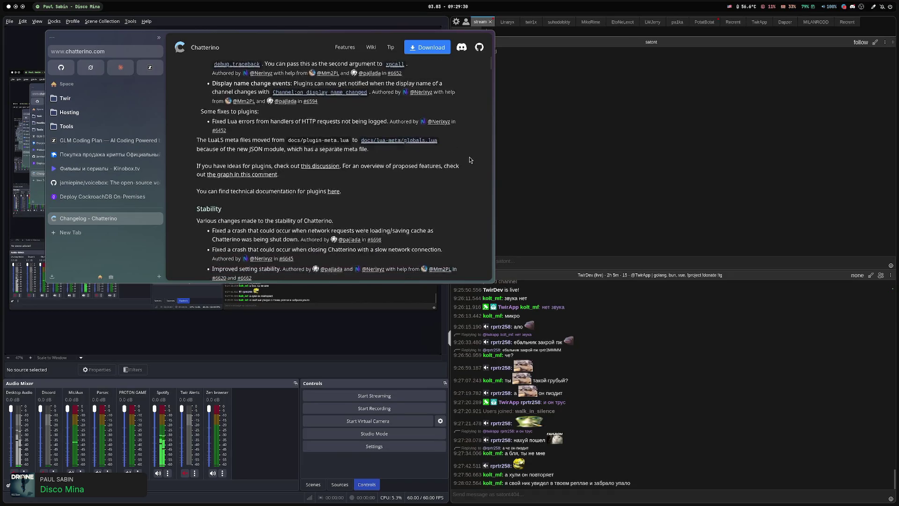
pyautogui.scroll(-1, 469, 160)
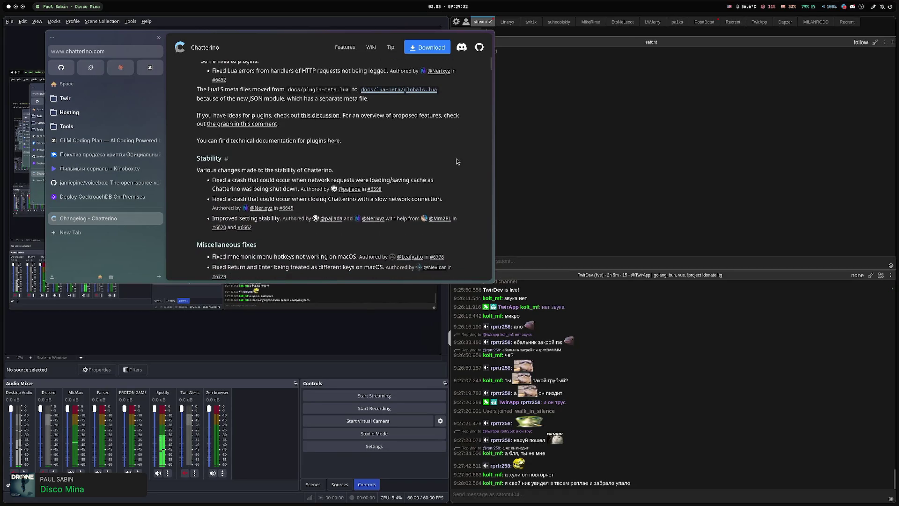
pyautogui.scroll(-2, 448, 160)
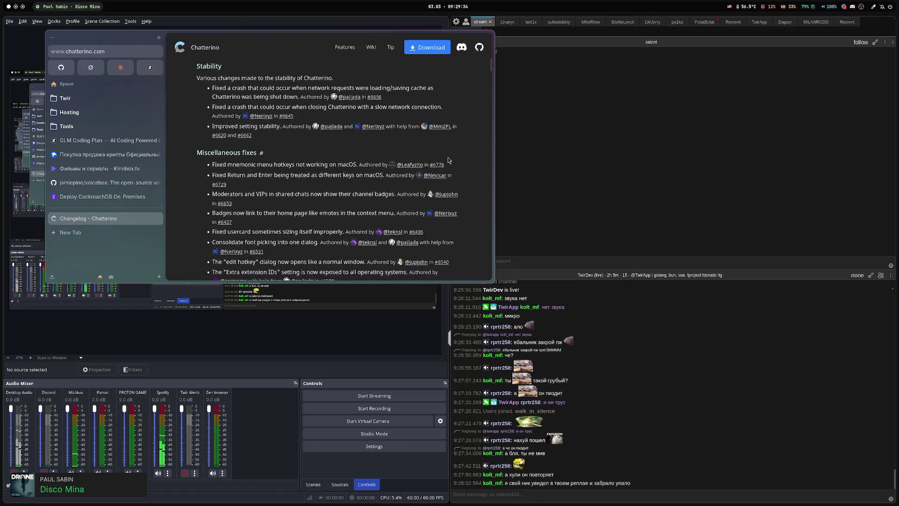
pyautogui.scroll(-4, 447, 139)
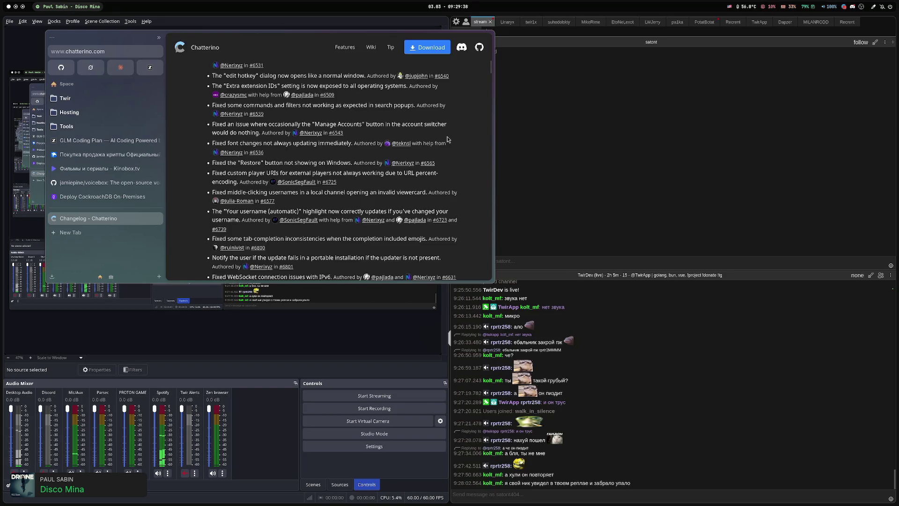
pyautogui.scroll(-1, 448, 139)
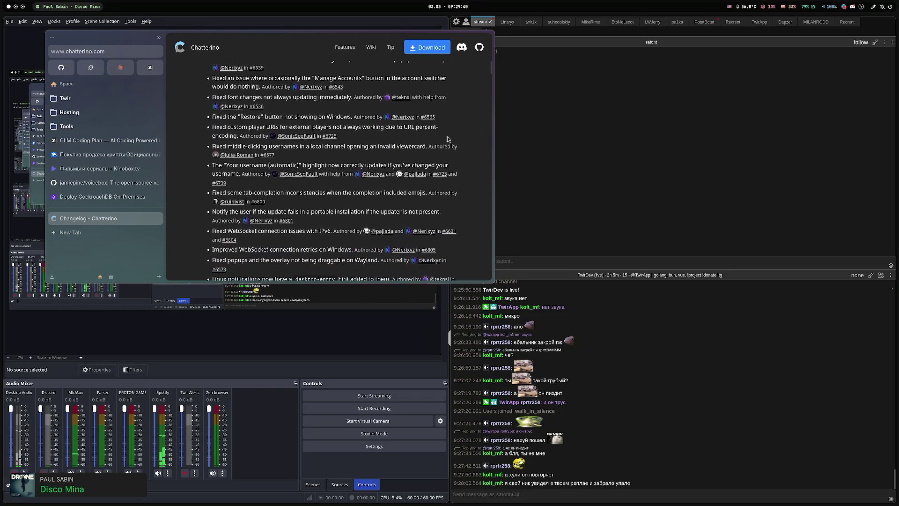
pyautogui.scroll(-2, 448, 139)
pyautogui.scroll(-3, 447, 139)
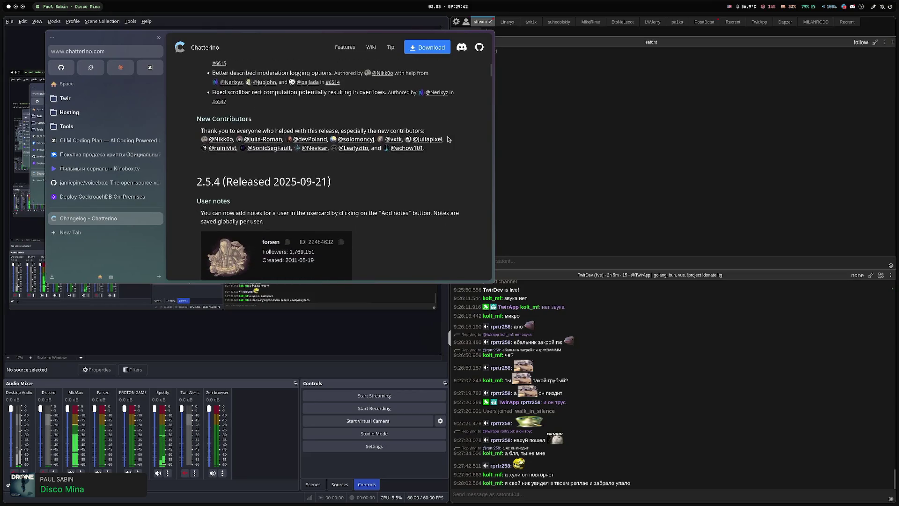
pyautogui.scroll(-2, 448, 139)
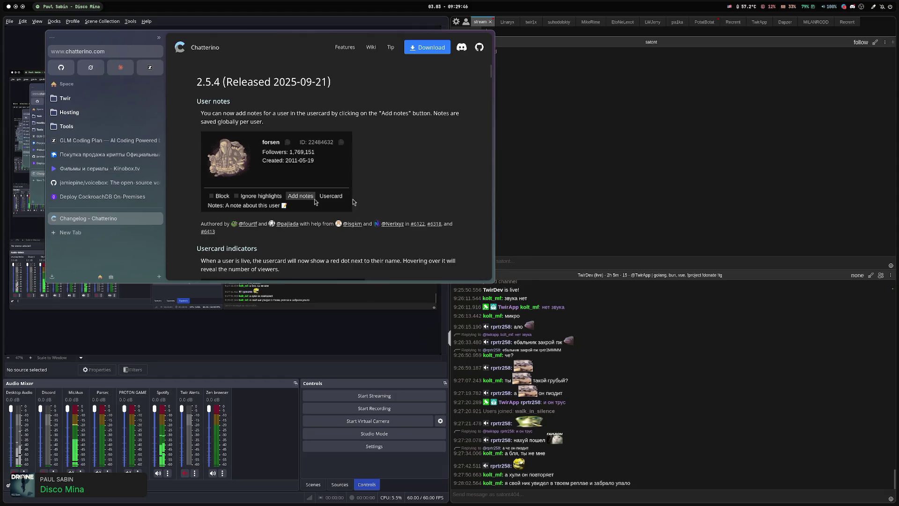
# Move the browser to its own workspace, make it full screen, and close the Chatterino changelog tab.
pyautogui.press('super+q')
pyautogui.press('super+2')
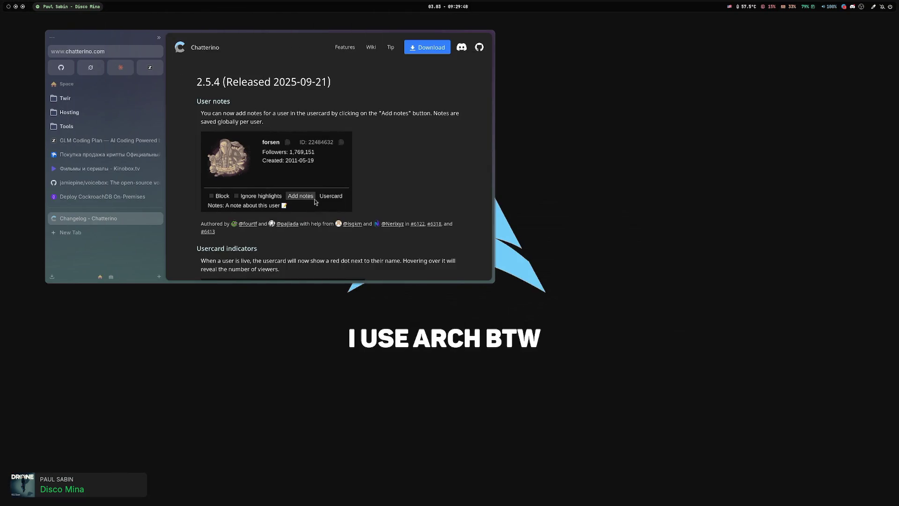
pyautogui.press('super+f')
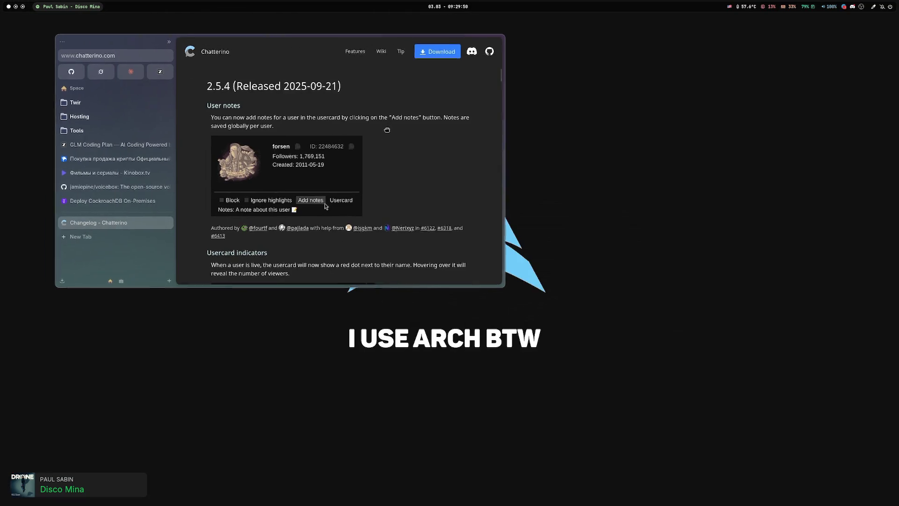
pyautogui.scroll(-8, 443, 186)
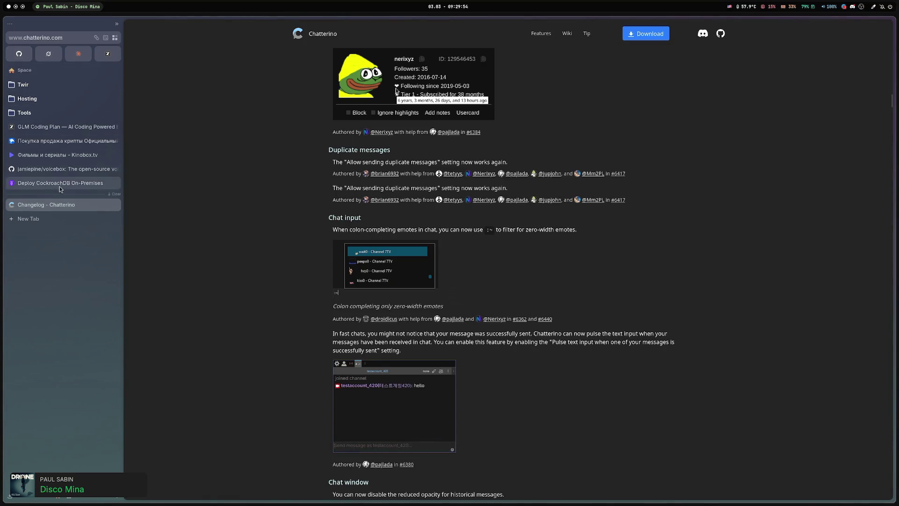
pyautogui.hotkey('ctrl', 'w')
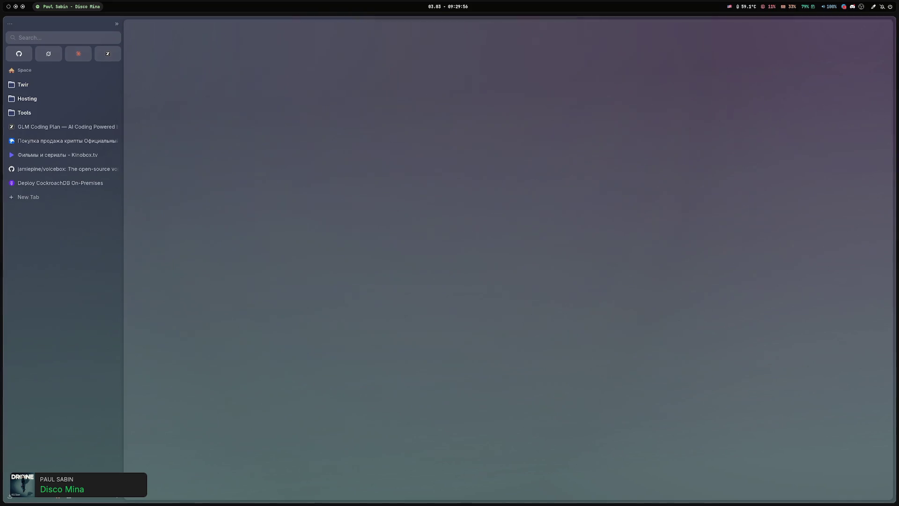